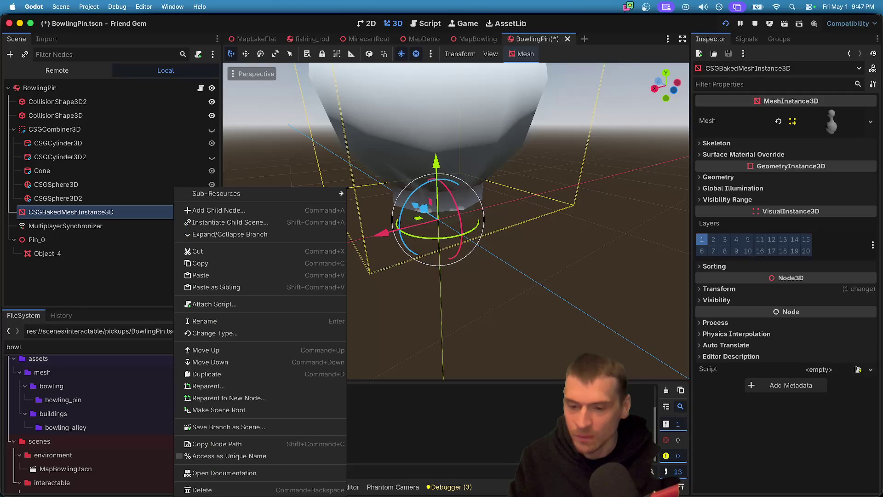
# - Delete the CSGBakedMeshInstance3D node and select Pin_0
pyautogui.click(489, 254)
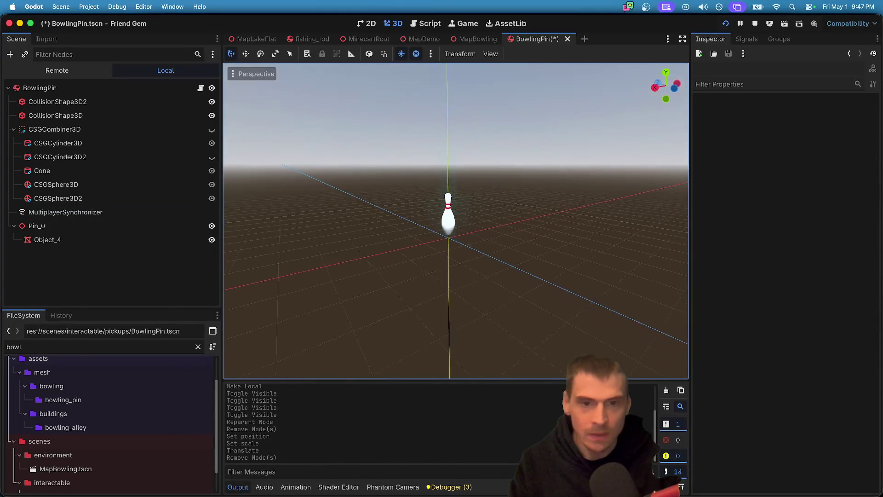
pyautogui.click(83, 240)
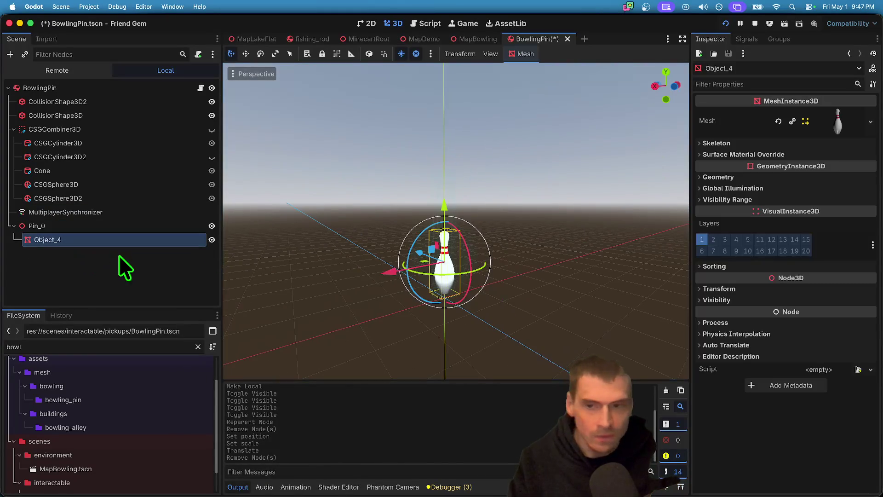
pyautogui.click(91, 227)
# - Try uniform scales of 11 and then 7 on Pin_0, and drag it upward
pyautogui.click(729, 202)
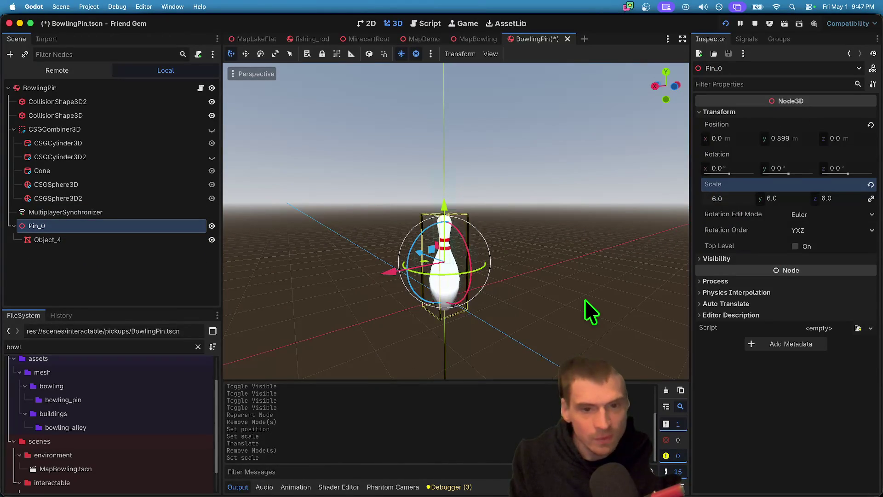
pyautogui.write('11')
pyautogui.press('Return')
pyautogui.write('7')
pyautogui.press('Return')
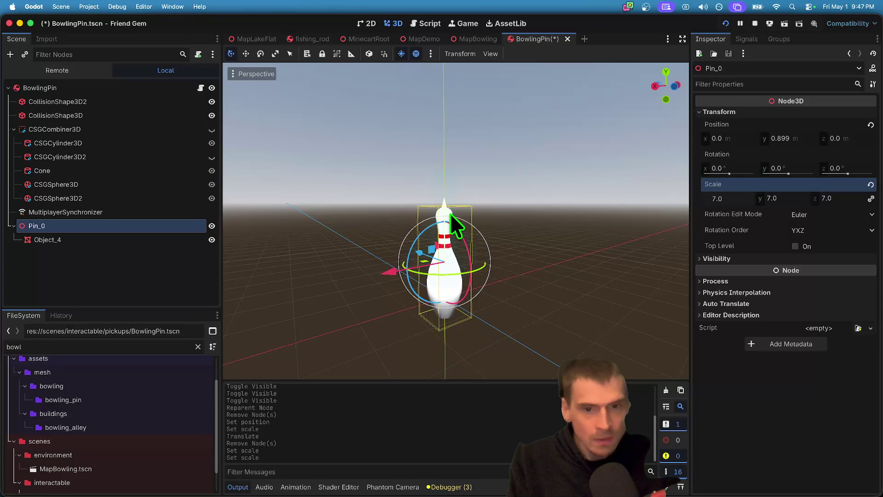
pyautogui.moveTo(449, 213)
pyautogui.mouseDown()
pyautogui.moveTo(445, 129)
pyautogui.moveTo(442, 193)
pyautogui.mouseUp()
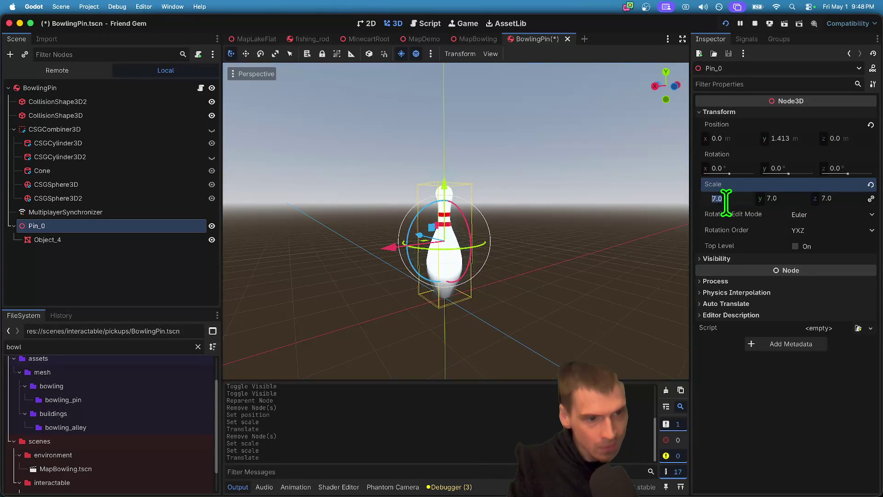
# - Settle Pin_0's scale at 9 on all axes and lift it to Y 1.79
pyautogui.write('8')
pyautogui.press('Return')
pyautogui.write('9')
pyautogui.press('Return')
pyautogui.moveTo(440, 200)
pyautogui.mouseDown()
pyautogui.moveTo(474, 114)
pyautogui.moveTo(471, 172)
pyautogui.mouseUp()
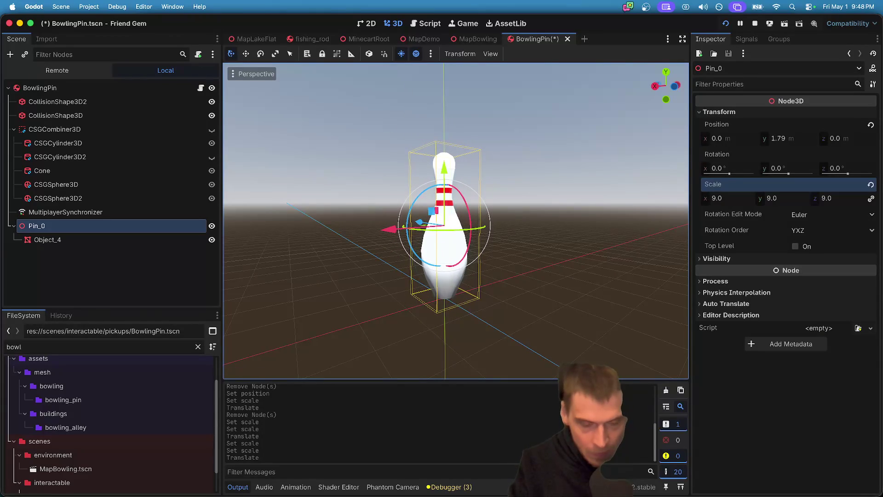
pyautogui.click(527, 248)
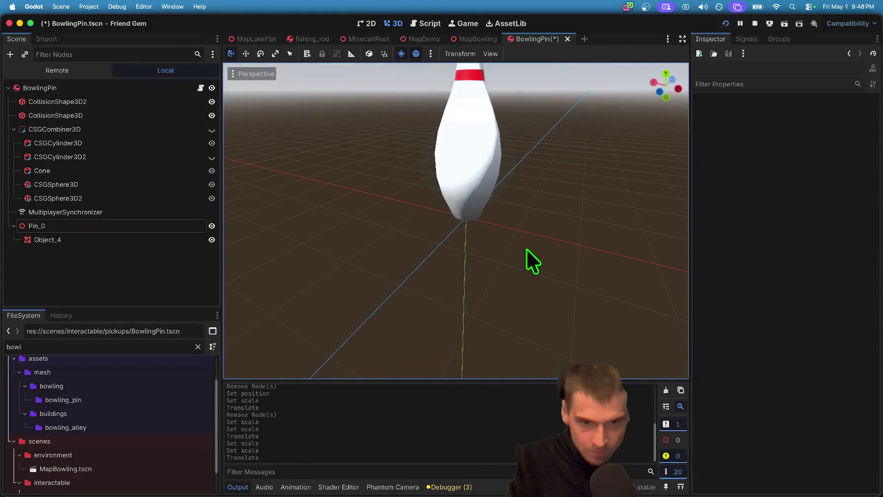
# - Save and run the game, walk the character into the resized pins, then stop it
pyautogui.press('super+b')
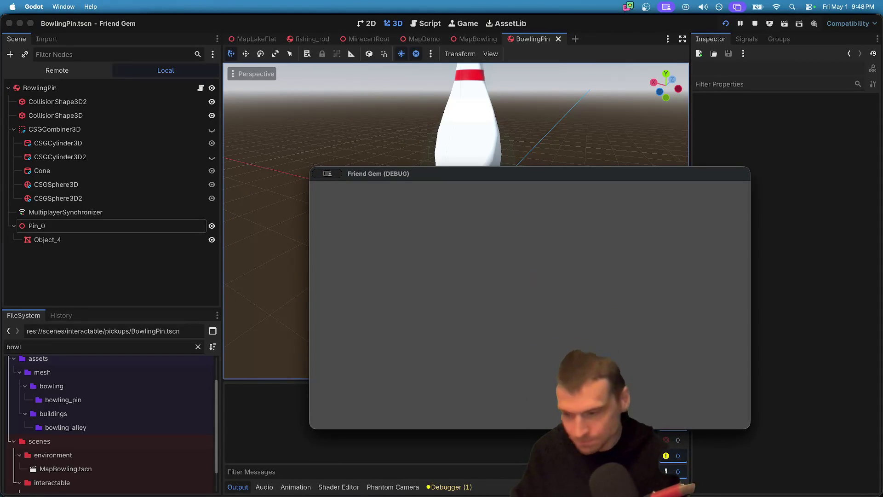
pyautogui.press('w')
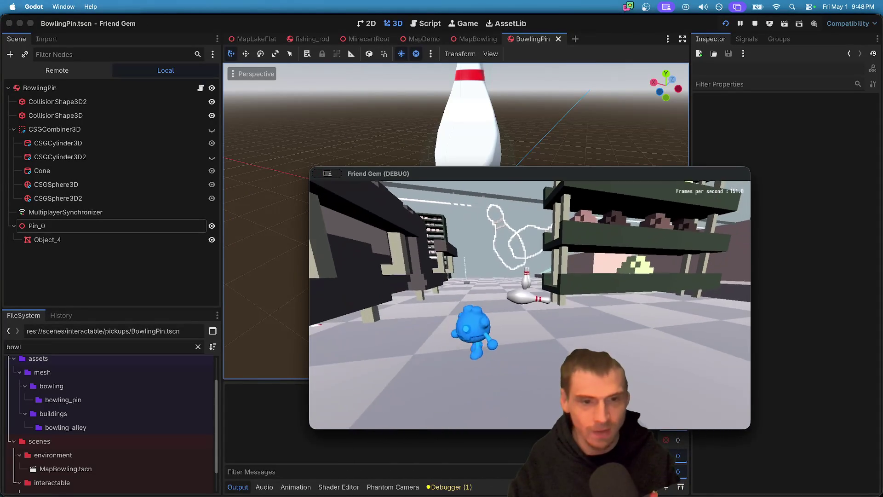
pyautogui.press('w')
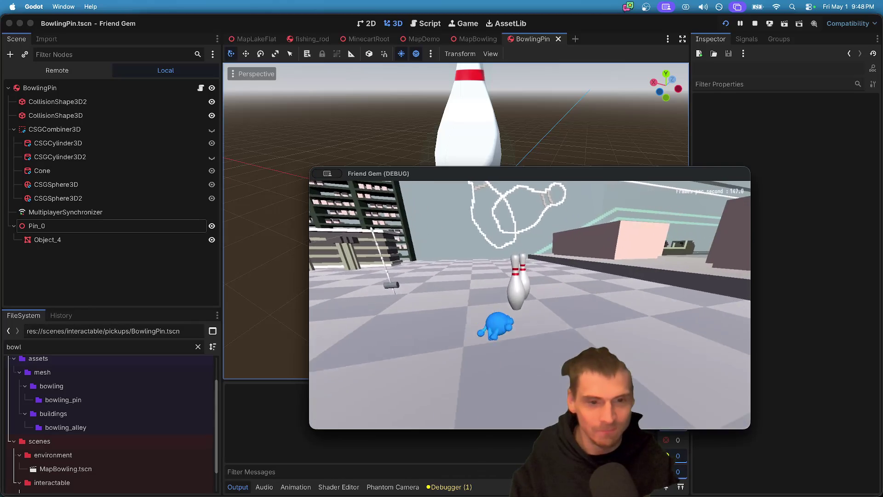
pyautogui.press('w')
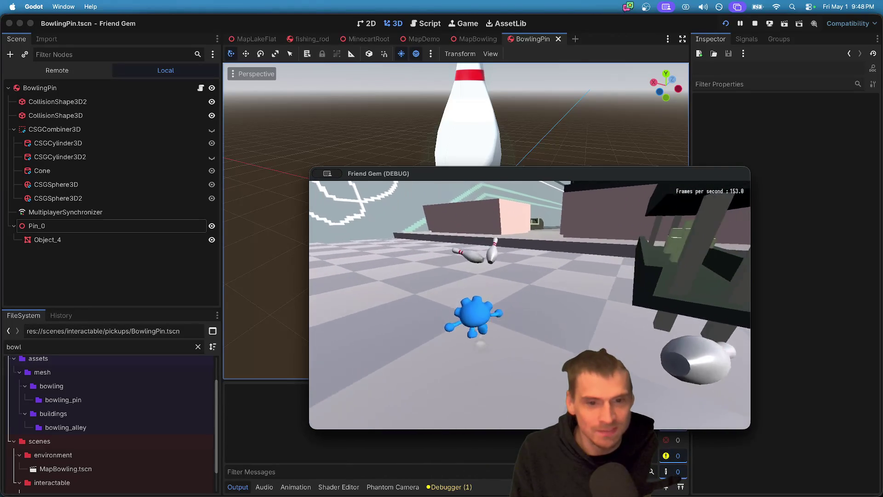
pyautogui.press('w')
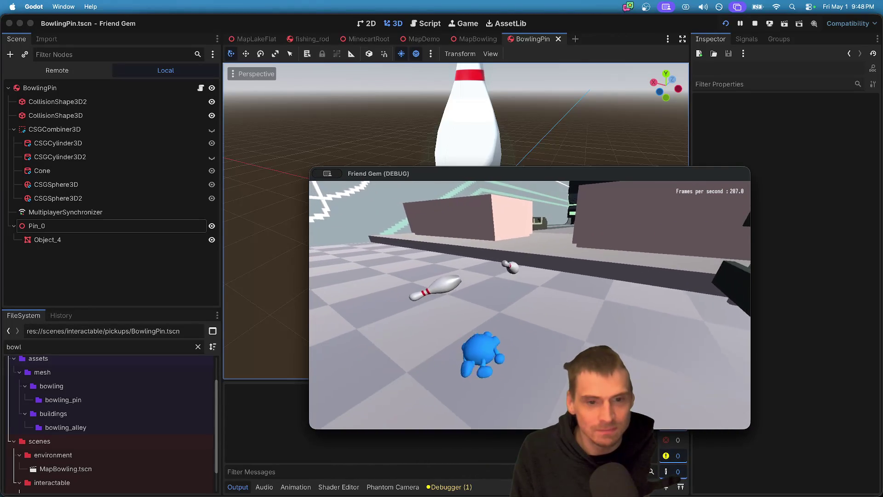
pyautogui.press('w')
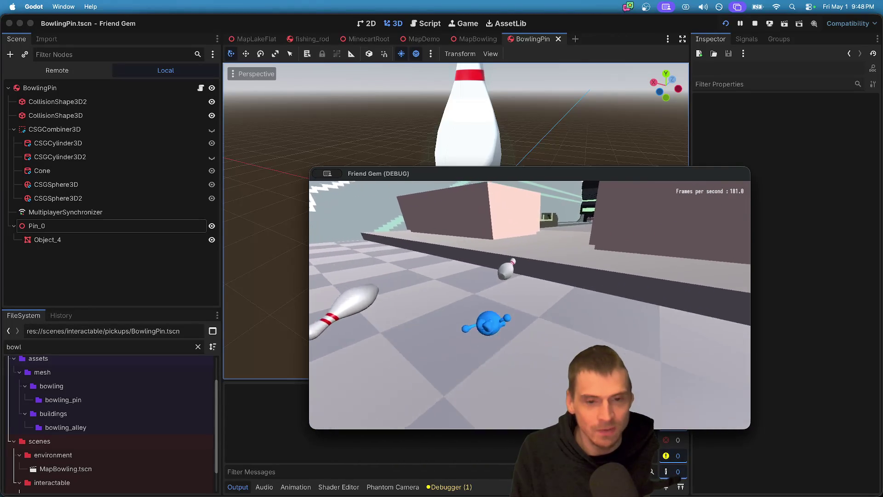
pyautogui.press('w')
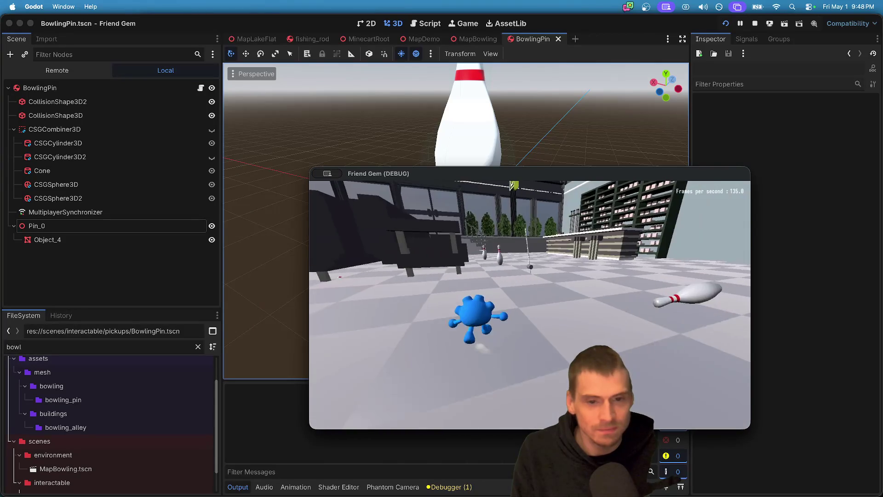
pyautogui.press('w')
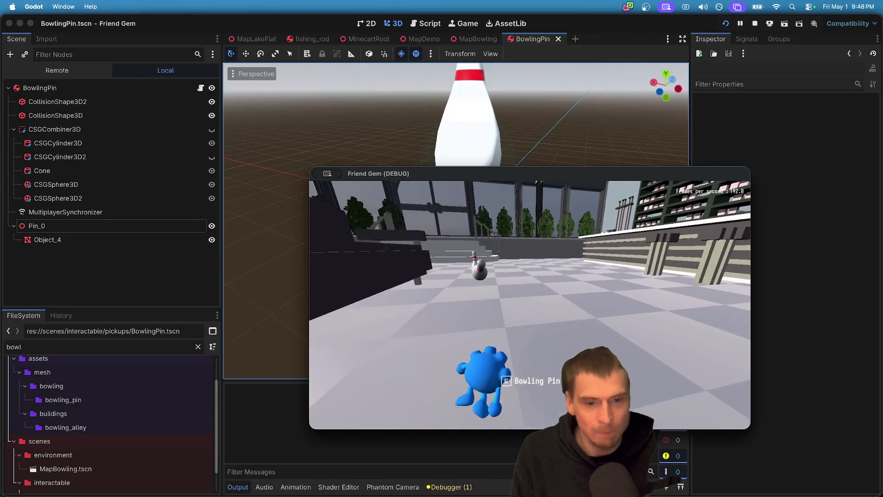
pyautogui.press('w')
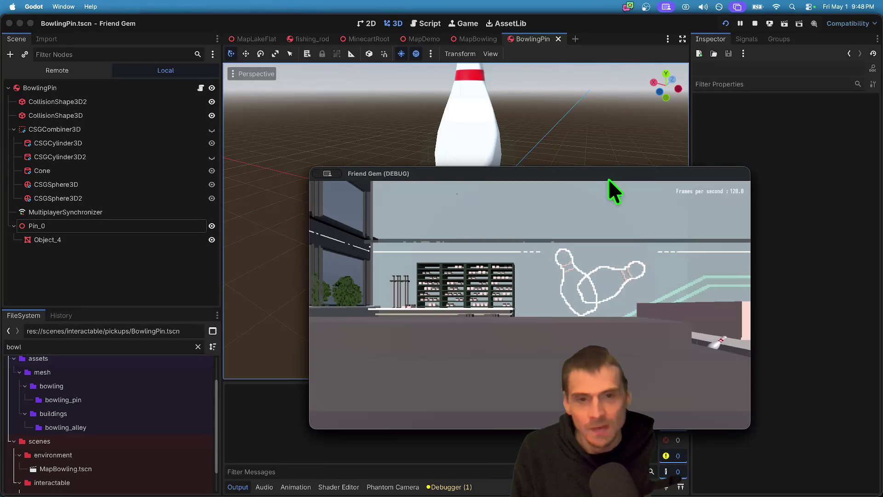
pyautogui.click(752, 27)
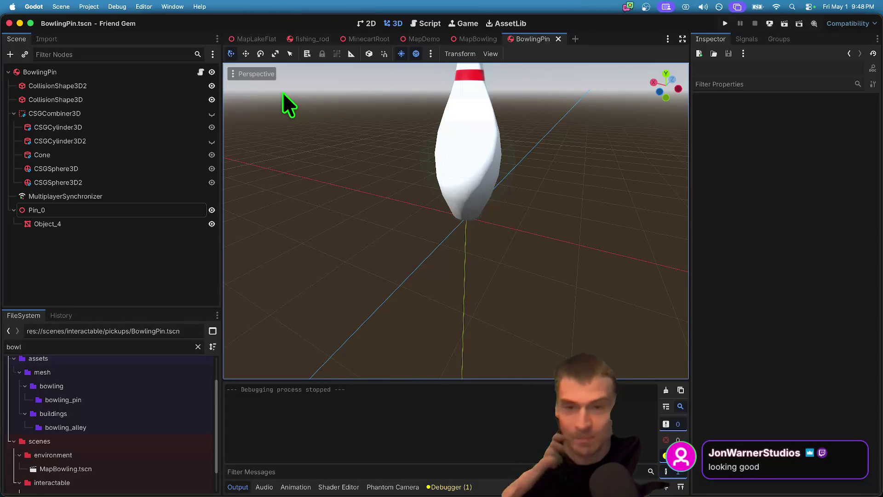
# - Give BowlingPin a new PhysicsMaterial override with Absorbent turned on
pyautogui.click(74, 71)
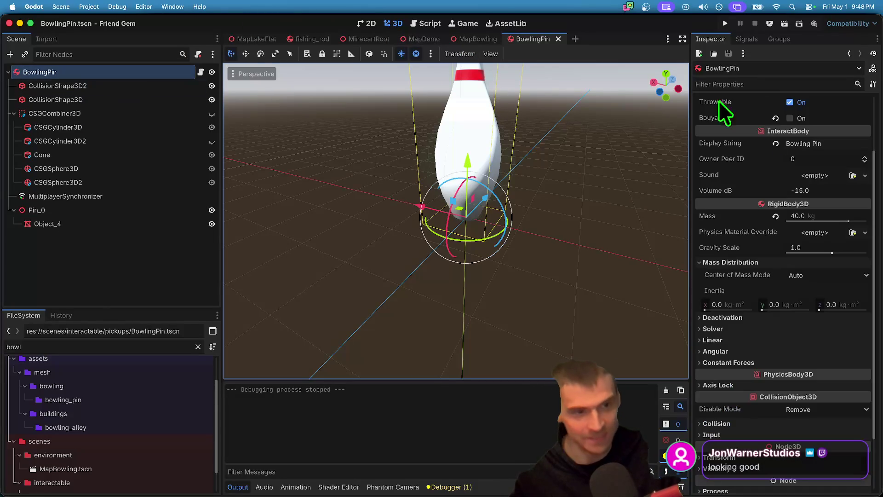
pyautogui.click(823, 232)
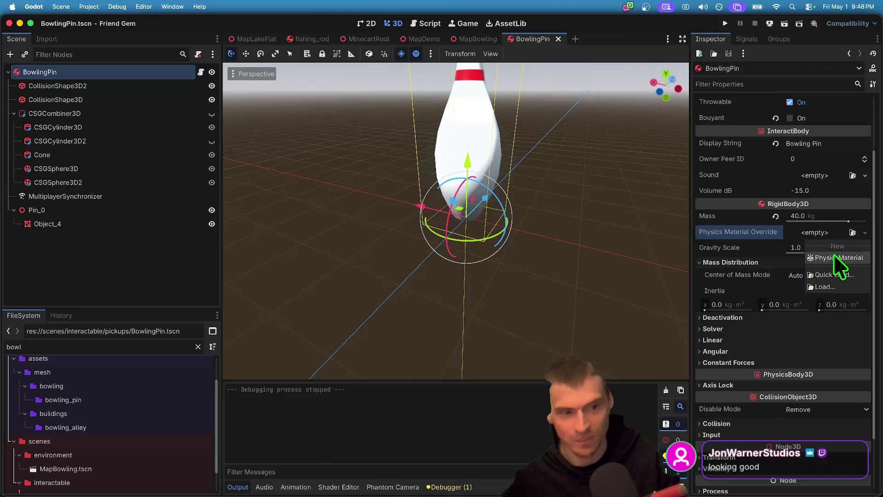
pyautogui.click(833, 254)
pyautogui.click(835, 236)
pyautogui.click(815, 289)
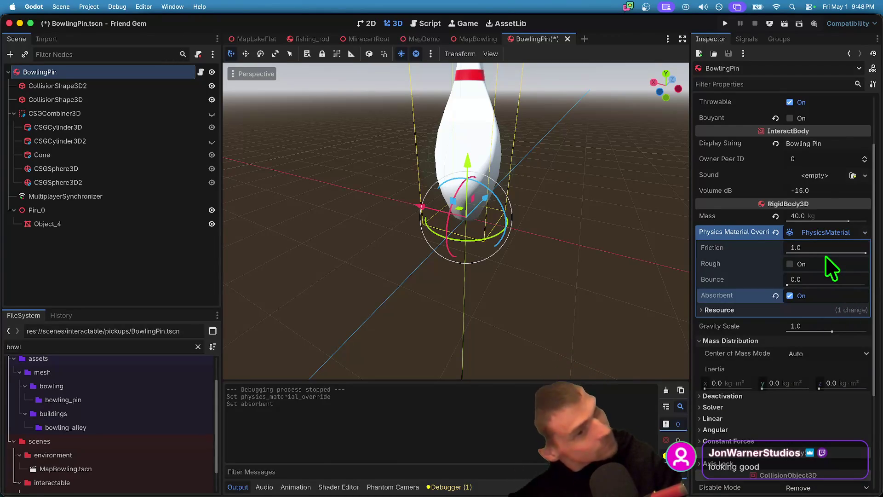
# - Set the material's Bounce to 0.5, then save and launch the game
pyautogui.moveTo(734, 295)
pyautogui.write('0.8')
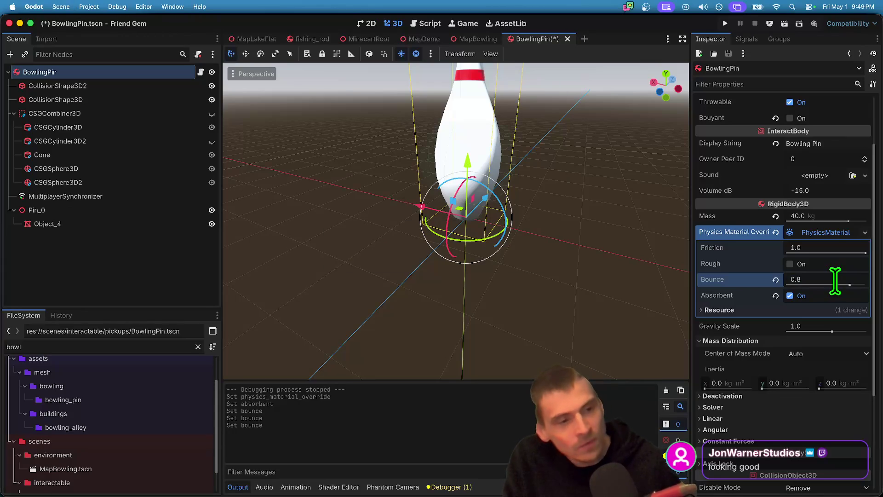
pyautogui.write('0.5')
pyautogui.press('Return')
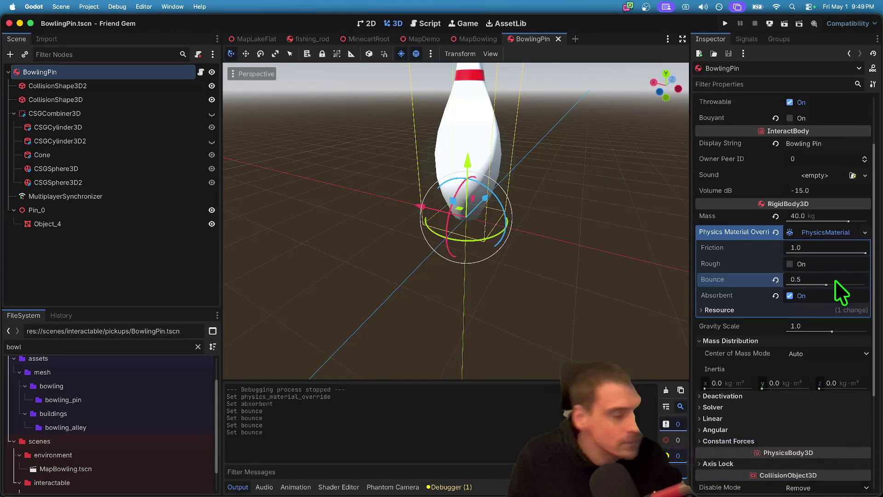
pyautogui.press('super+b')
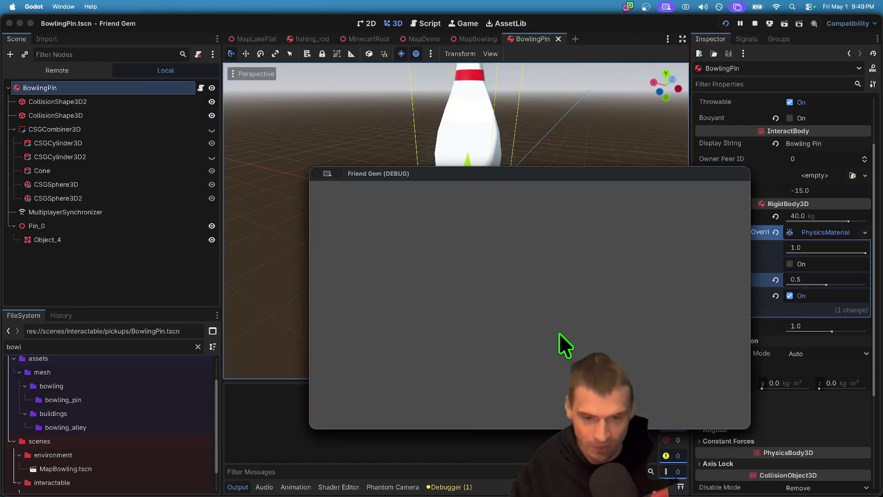
# - Restart the game and walk the character toward the bowling pins
pyautogui.click(754, 23)
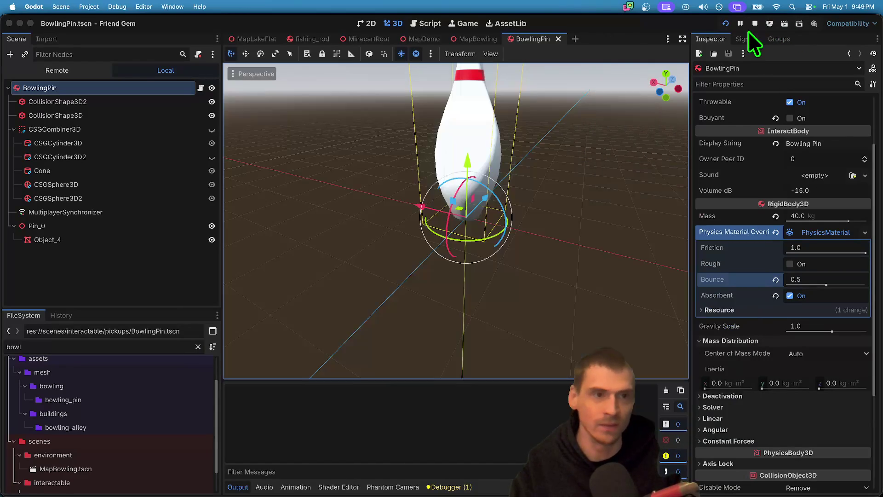
pyautogui.press('super+b')
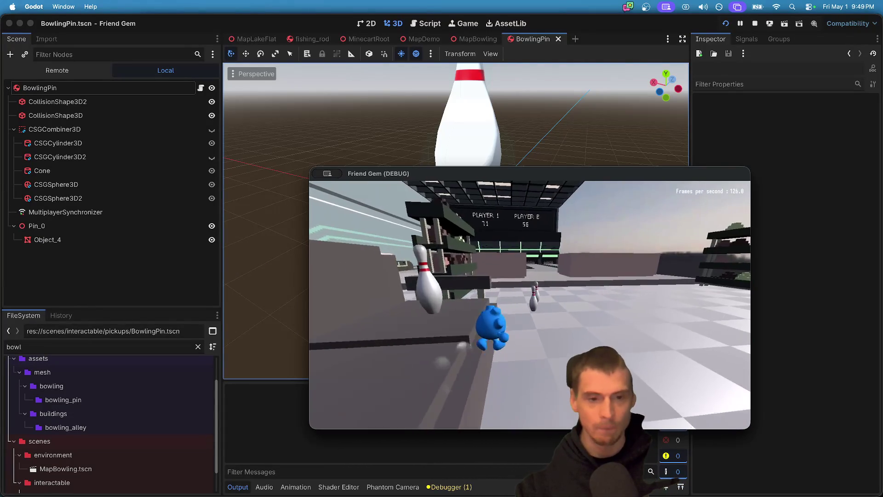
pyautogui.press('w')
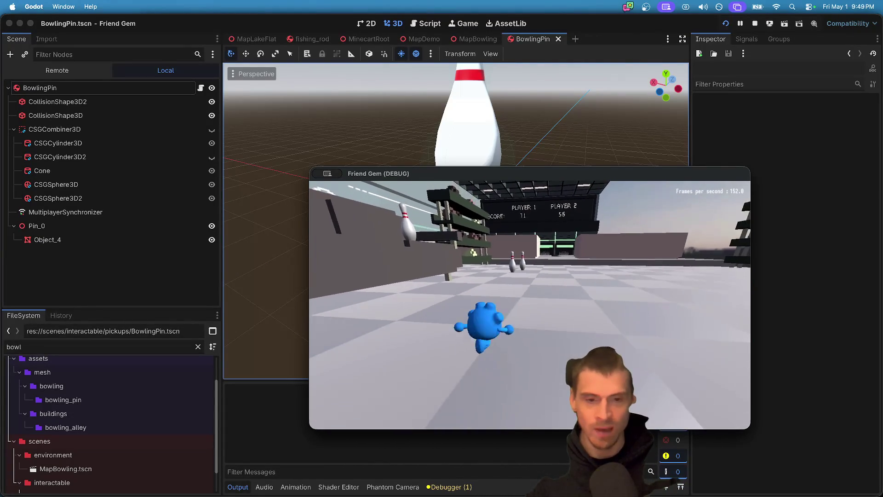
pyautogui.press('w')
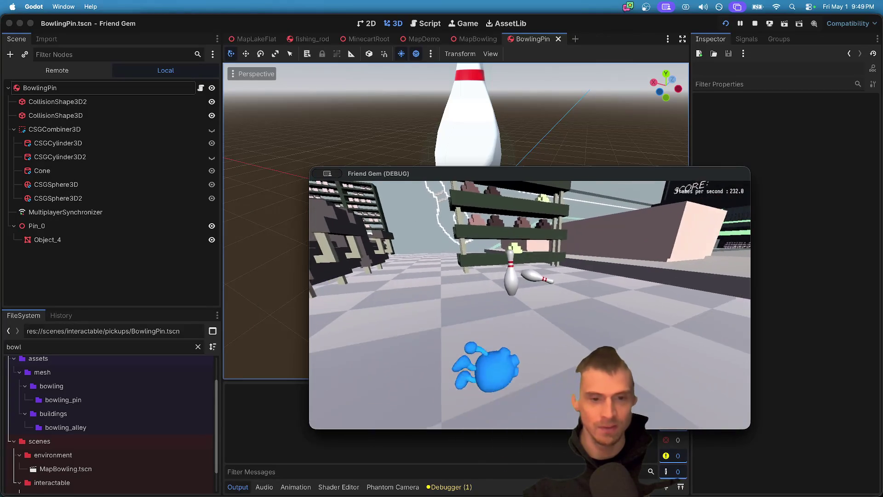
pyautogui.press('w')
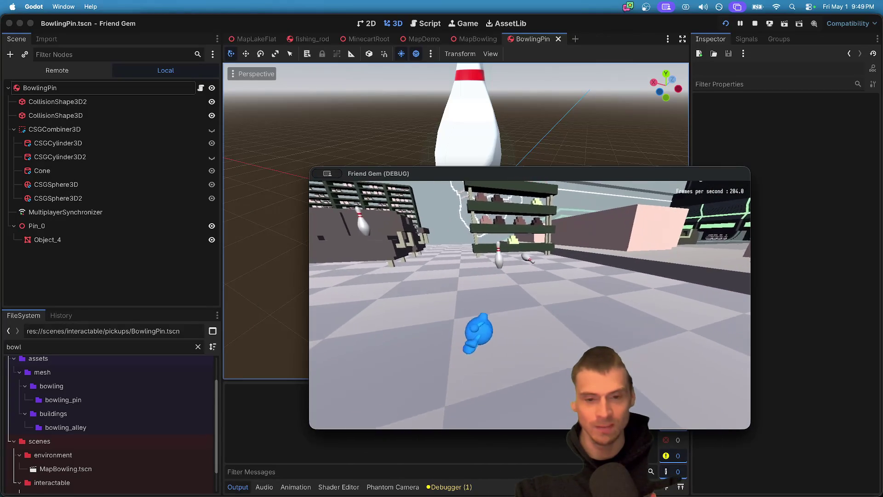
pyautogui.press('w')
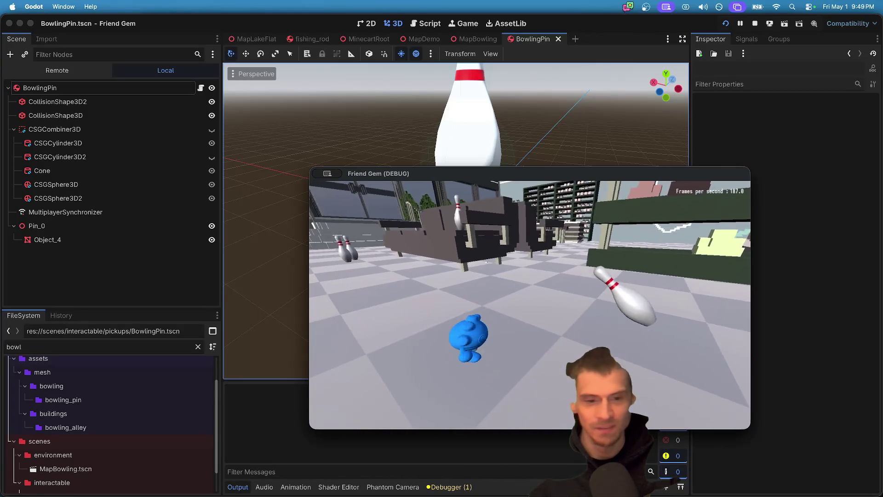
pyautogui.press('w')
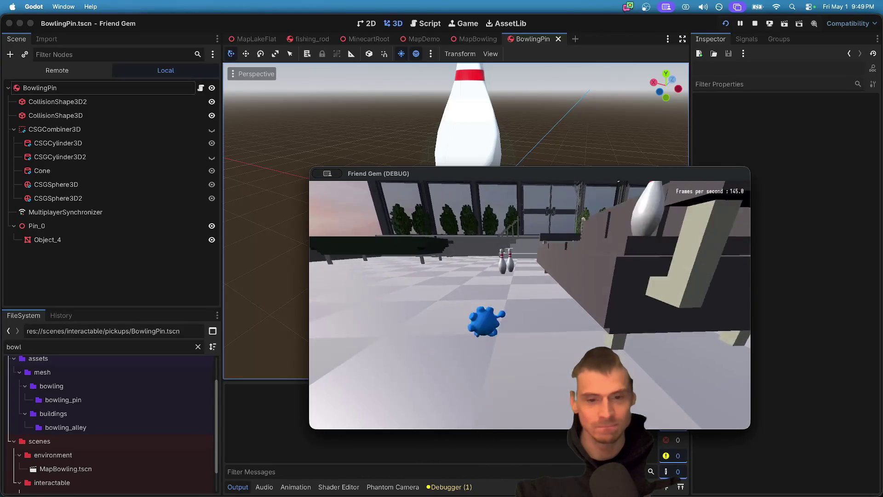
# - Move among the pins knocking them over, then return to the editor and select Object_4
pyautogui.press('s')
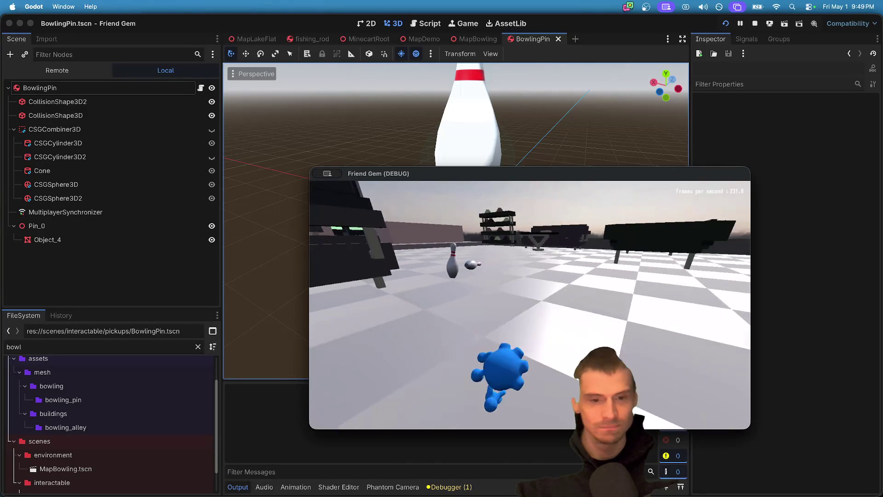
pyautogui.press('w')
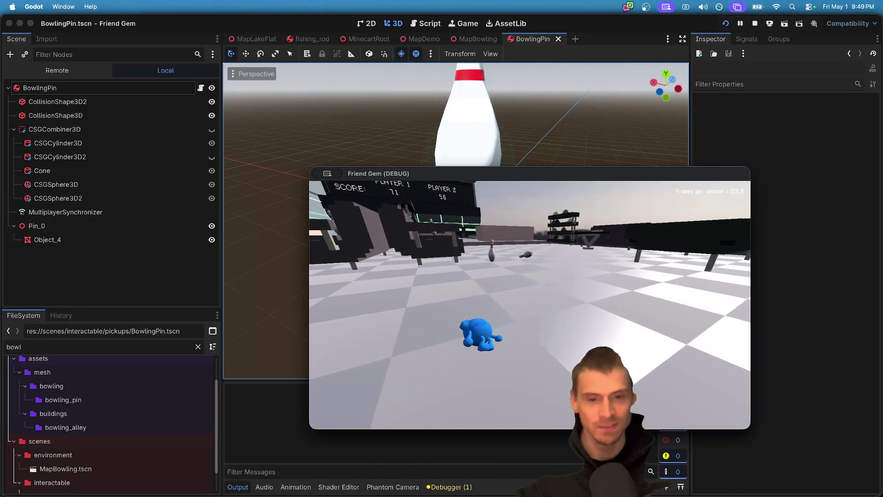
pyautogui.press('w')
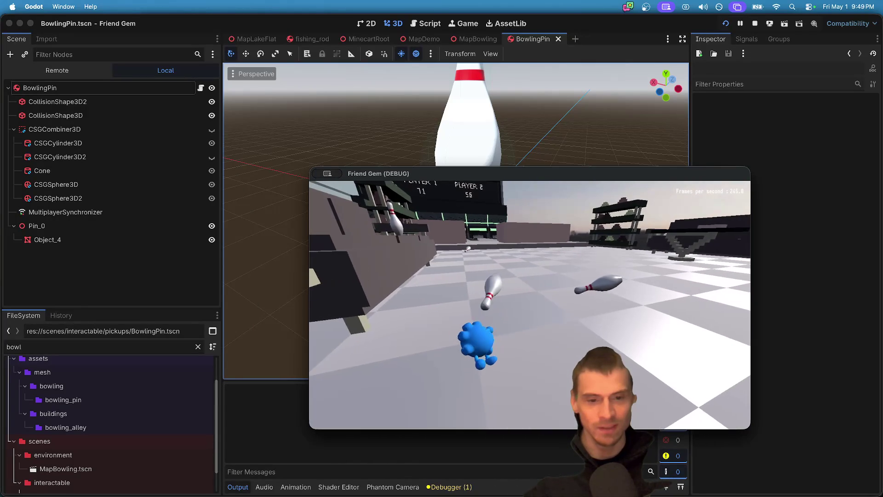
pyautogui.press('w')
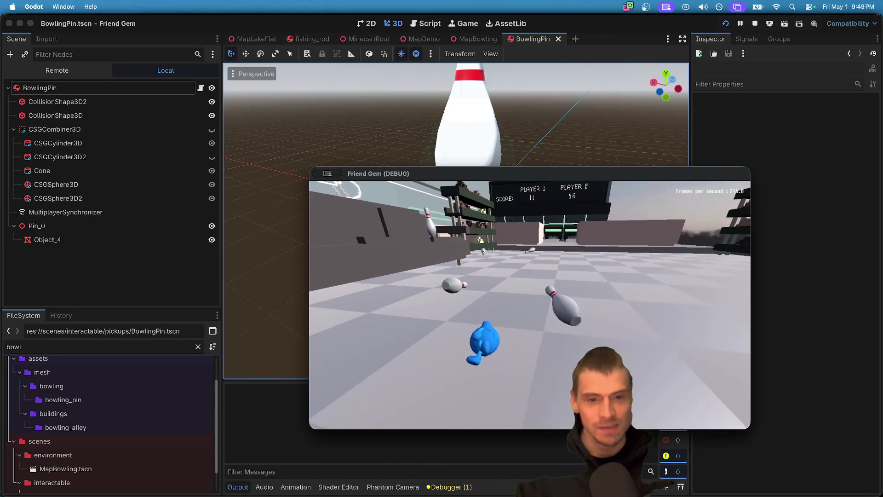
pyautogui.press('super+Tab')
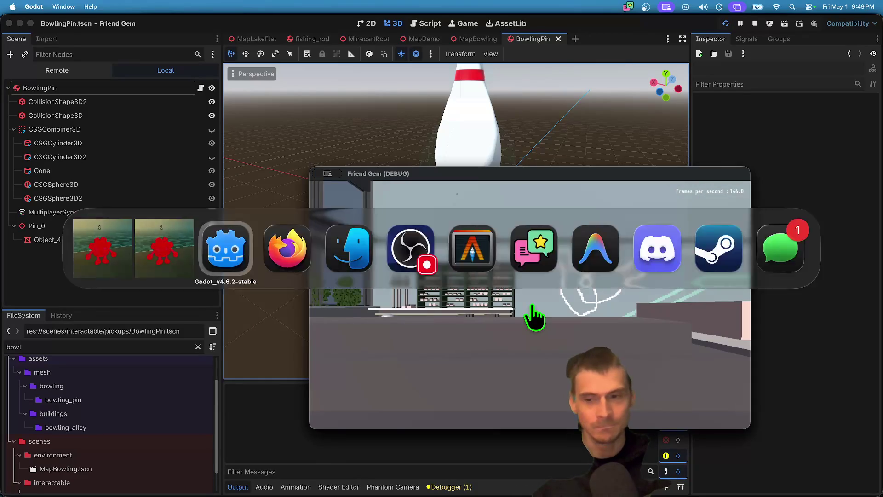
pyautogui.click(23, 240)
# - Raise BowlingPin's physics material Bounce to 1.0 and save to run again
pyautogui.click(101, 88)
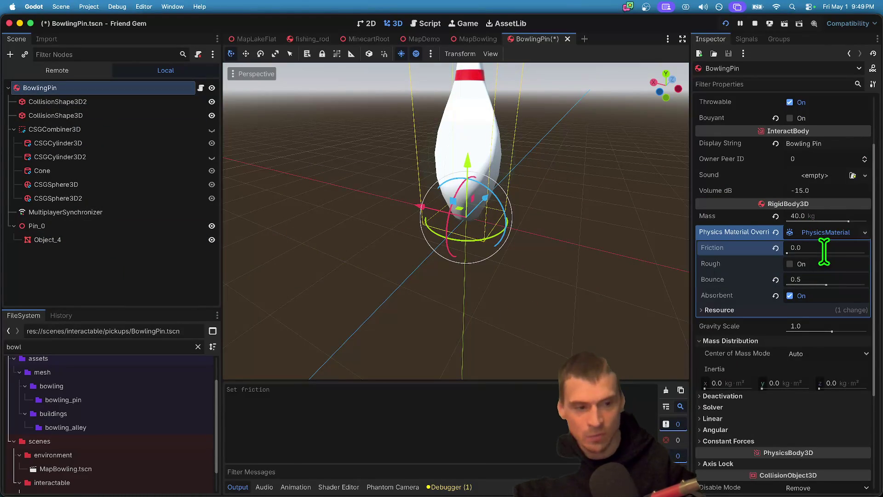
pyautogui.click(818, 289)
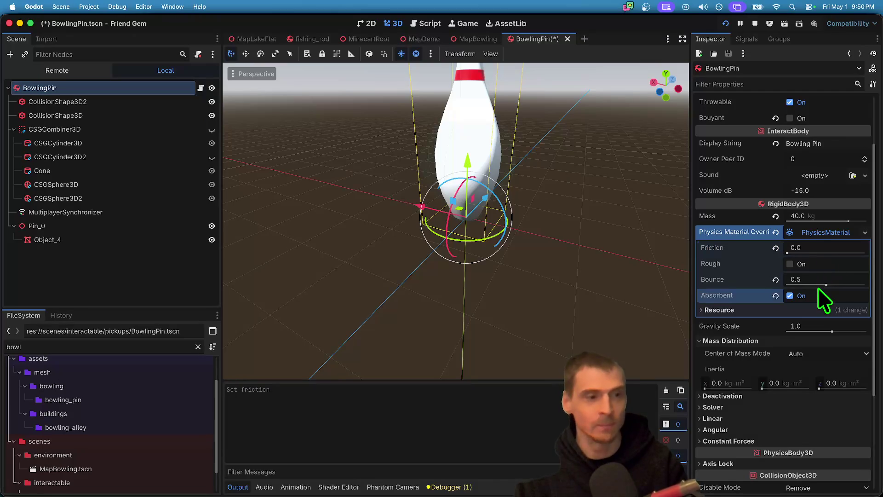
pyautogui.click(819, 282)
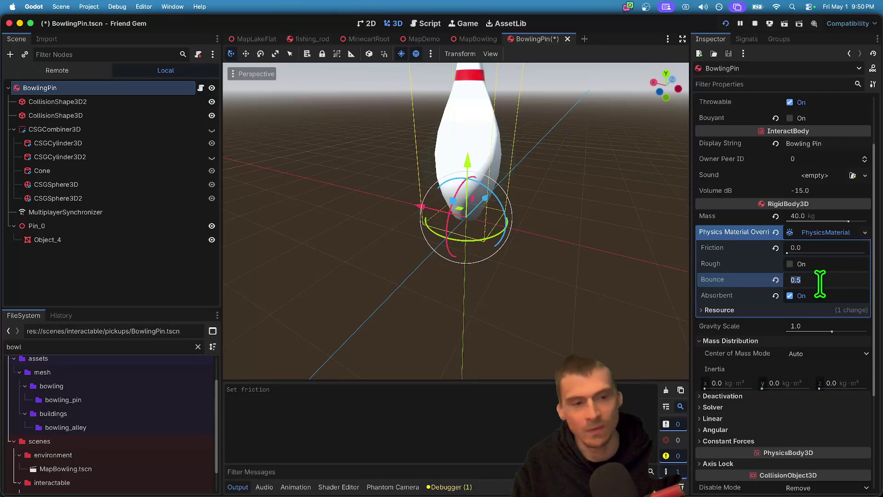
pyautogui.write('1')
pyautogui.hotkey('ctrl', 's')
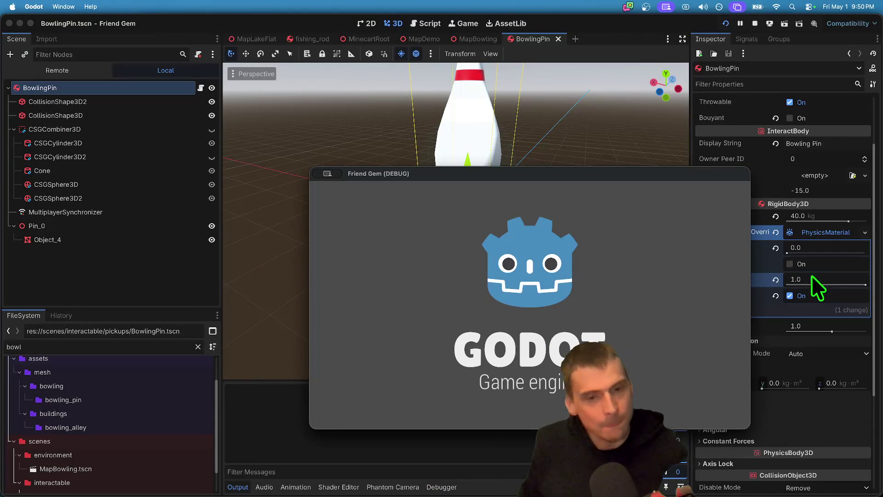
# - Move the game window aside and walk the character down the alley toward the pins
pyautogui.moveTo(625, 179); pyautogui.dragTo(492, 124)
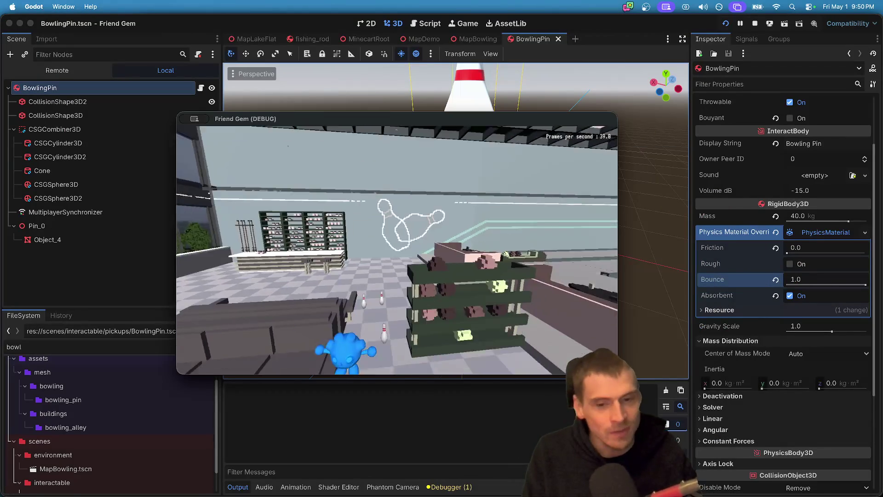
pyautogui.press('w')
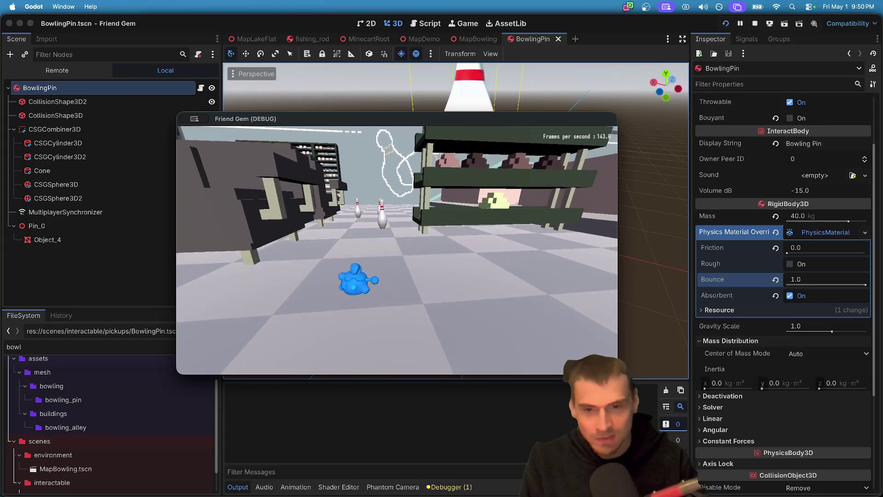
pyautogui.press('w')
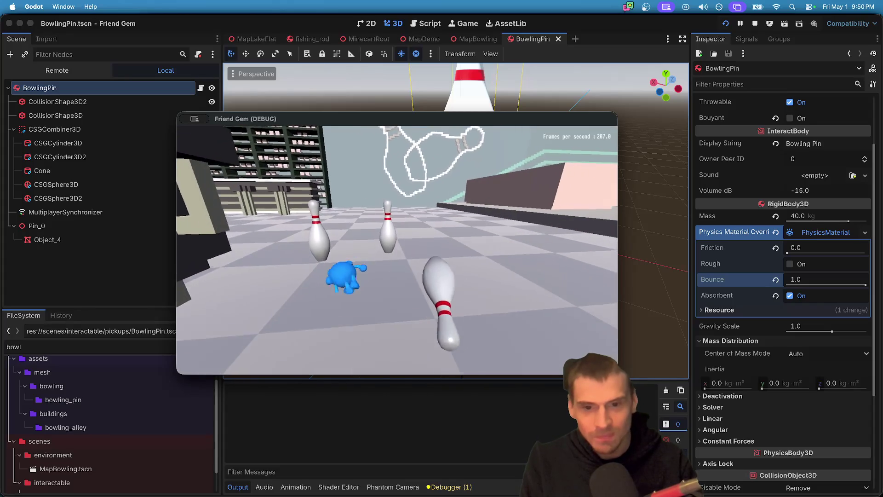
pyautogui.press('w')
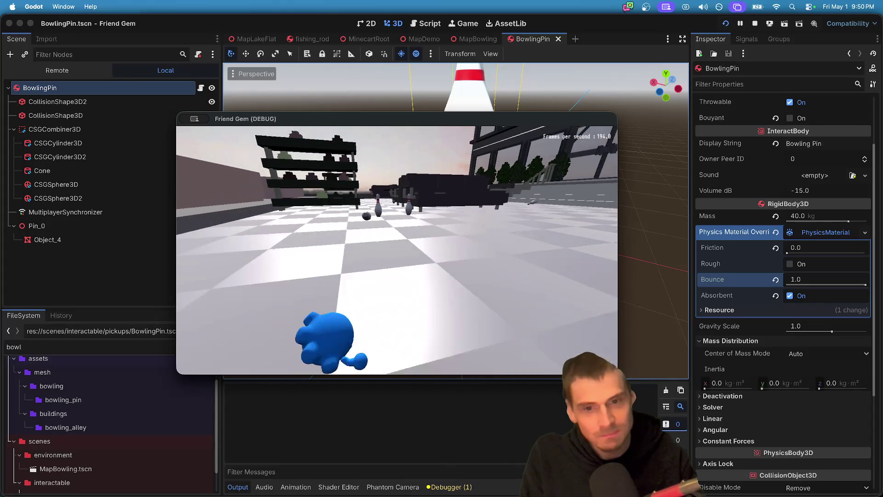
pyautogui.press('w')
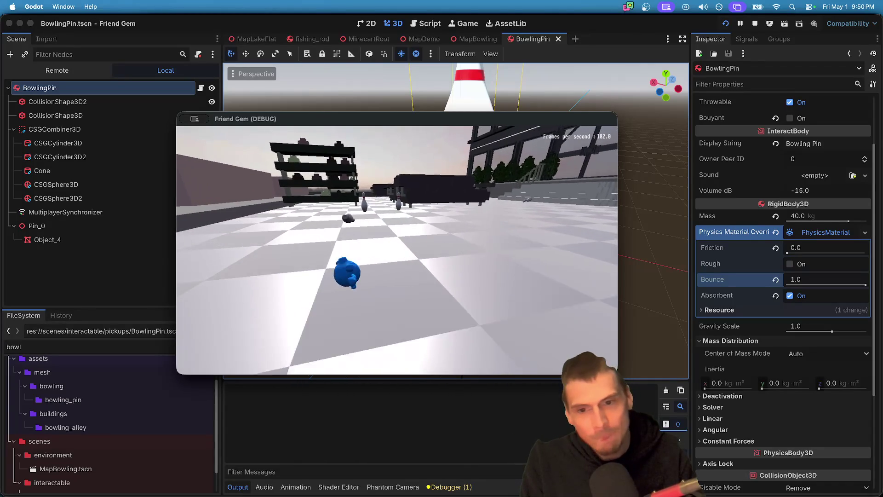
pyautogui.press('w')
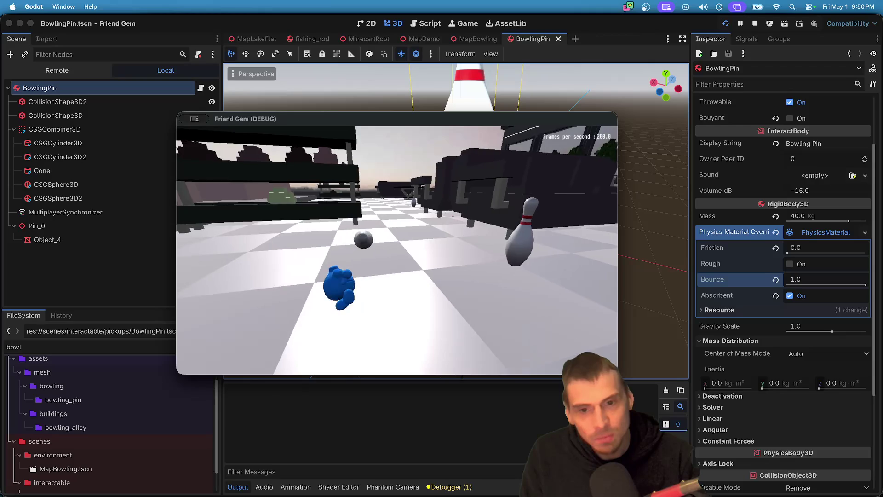
# - Walk up to the lying and upright pins, then stop the game from the second window
pyautogui.press('w')
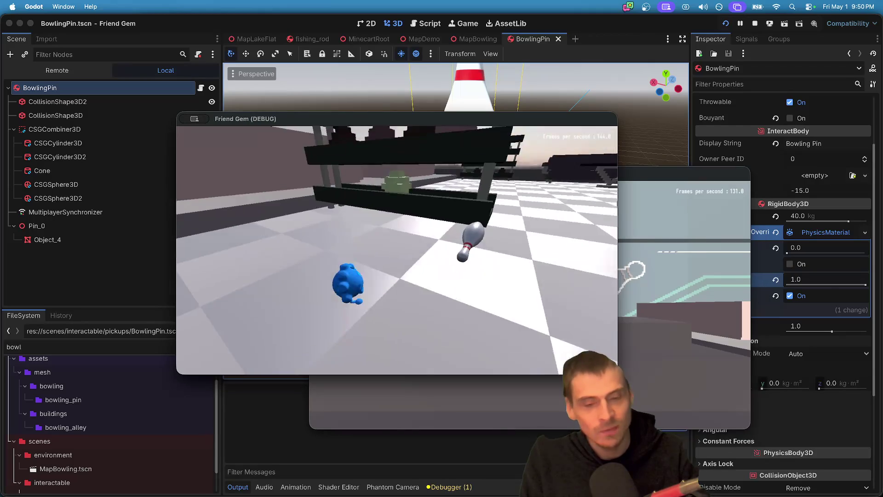
pyautogui.press('w')
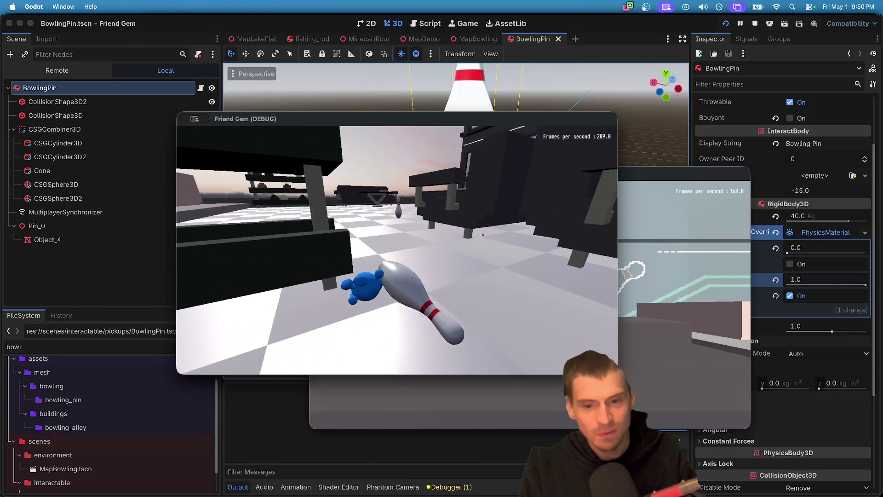
pyautogui.press('w')
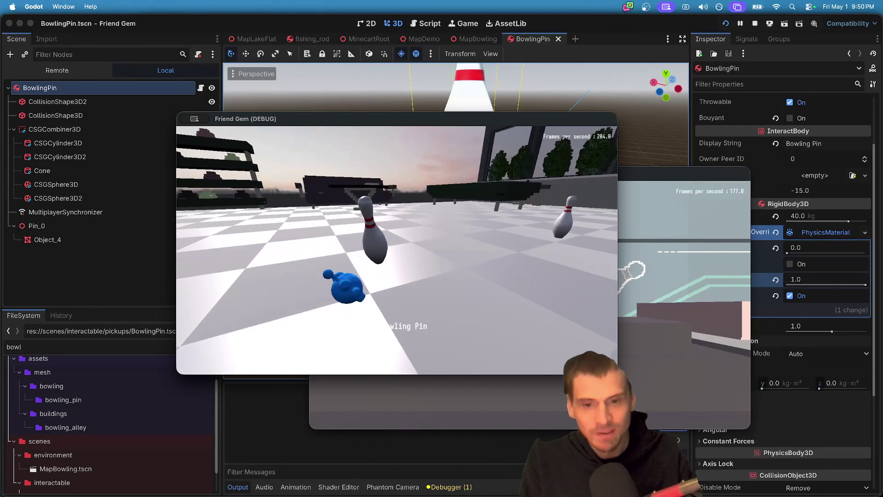
pyautogui.press('w')
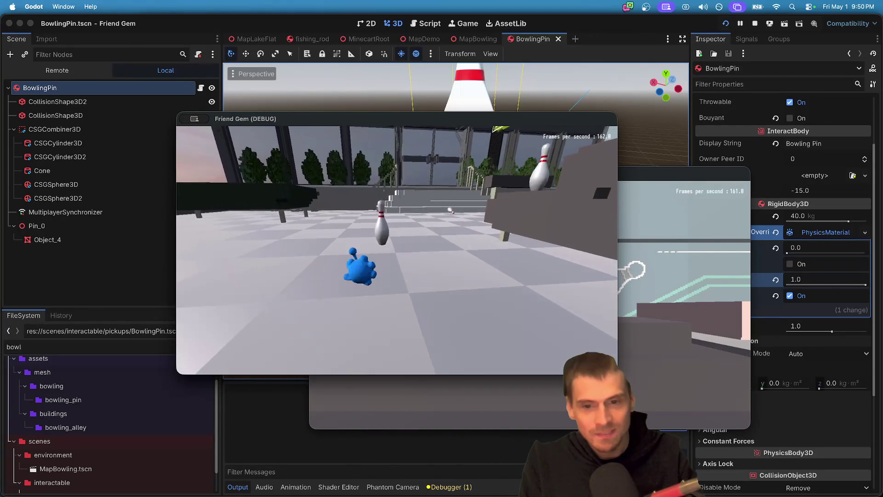
pyautogui.click(718, 175)
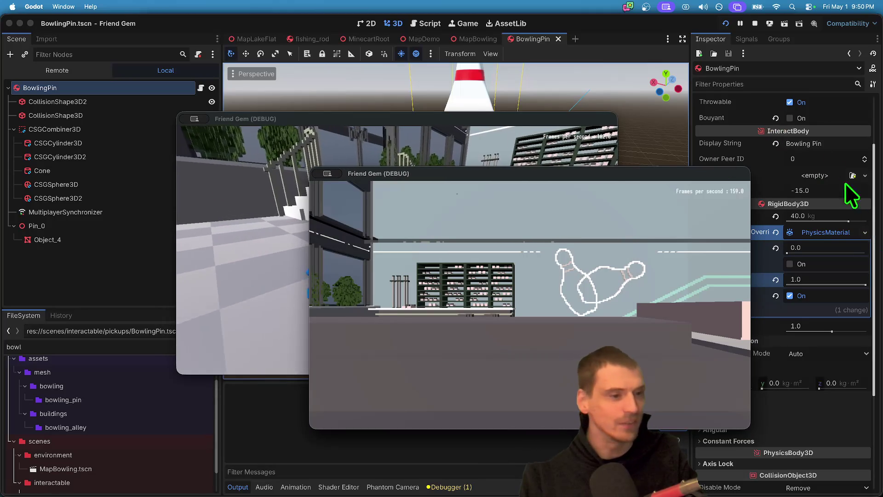
pyautogui.click(755, 24)
# - Revert the pin's Friction to 1.0, switch back to Godot, and run the game again
pyautogui.click(776, 248)
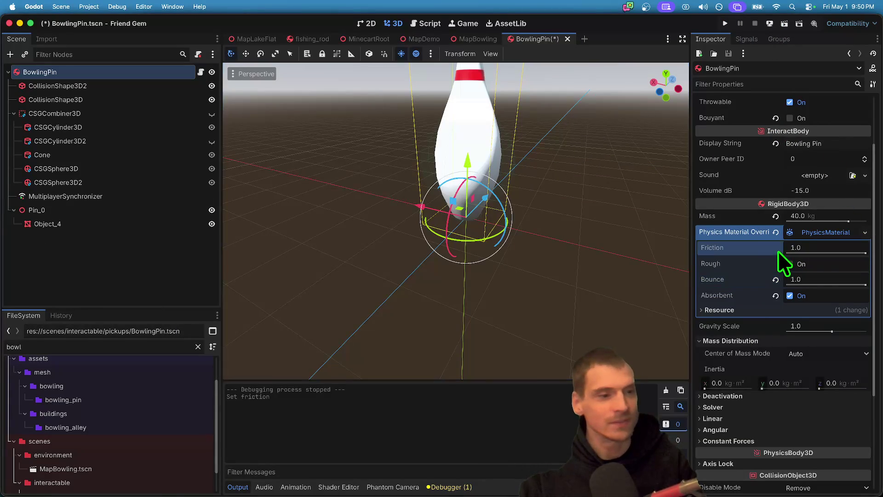
pyautogui.press('super+Tab')
pyautogui.press('super+Tab')
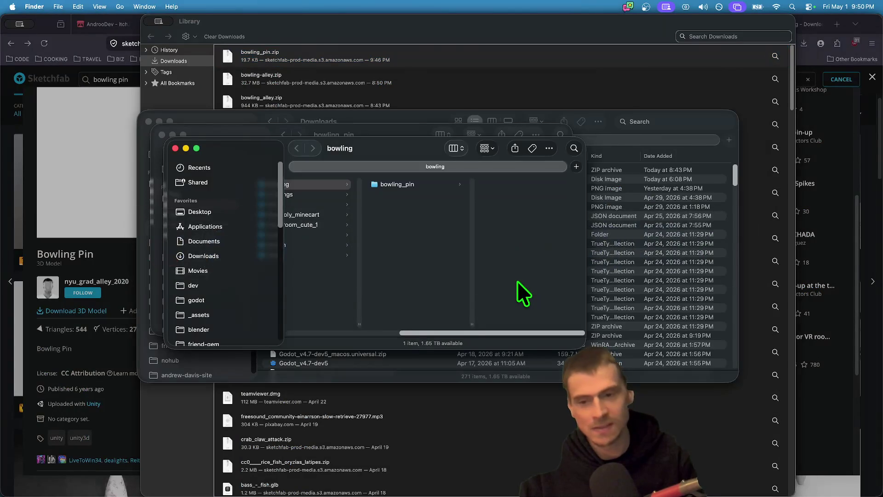
pyautogui.press('super+Tab')
pyautogui.press('Tab')
pyautogui.press('super+Tab')
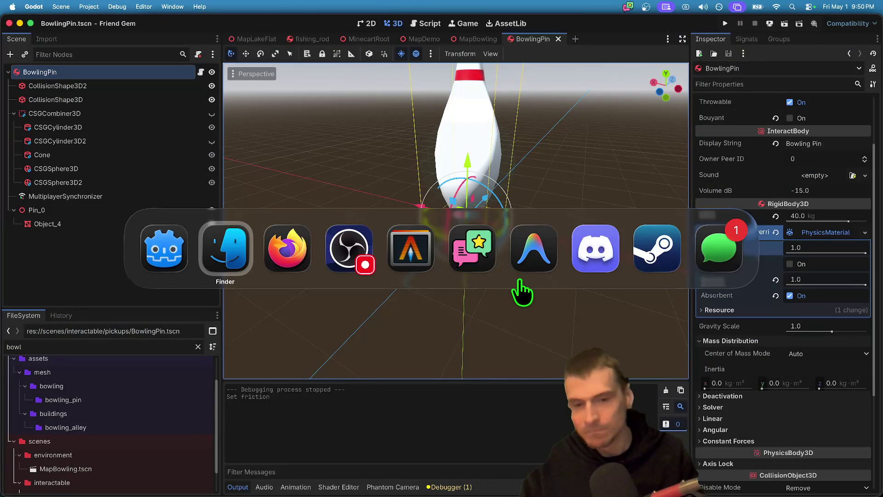
pyautogui.press('Tab')
pyautogui.press('Escape')
pyautogui.press('super+b')
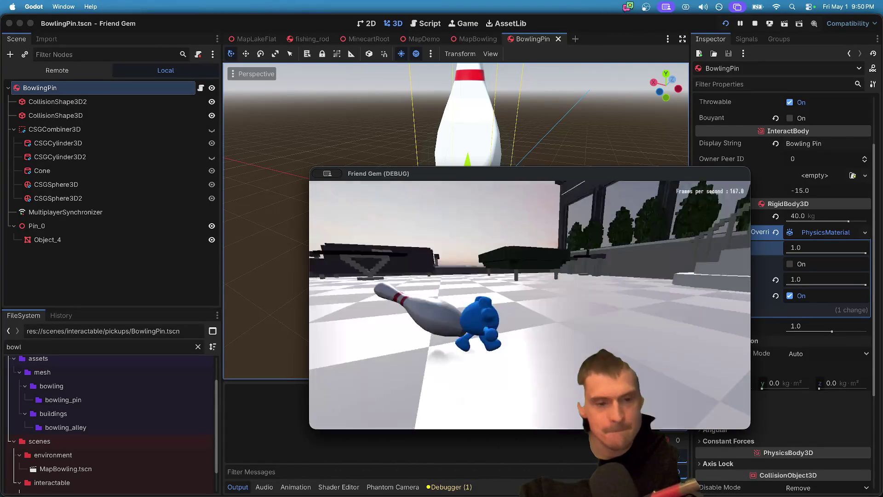
# - Pick up a bowling pin, throw it into the others, then carry and drop another
pyautogui.press('e')
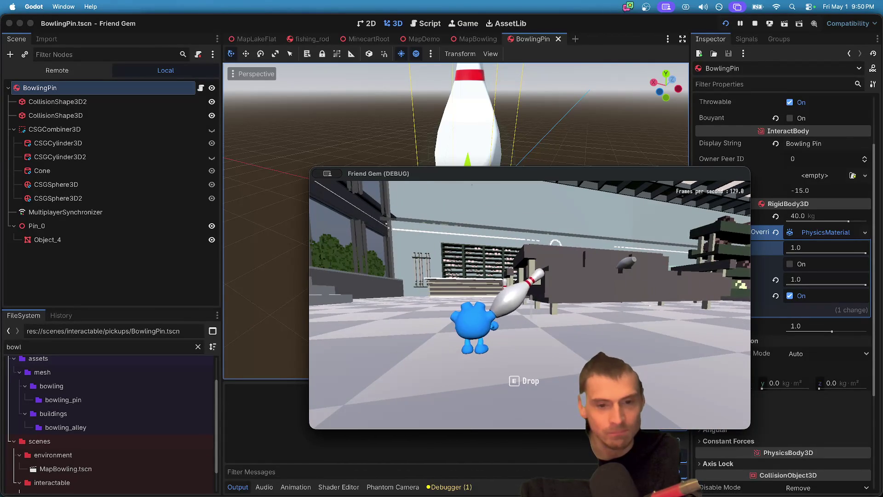
pyautogui.click(530, 298)
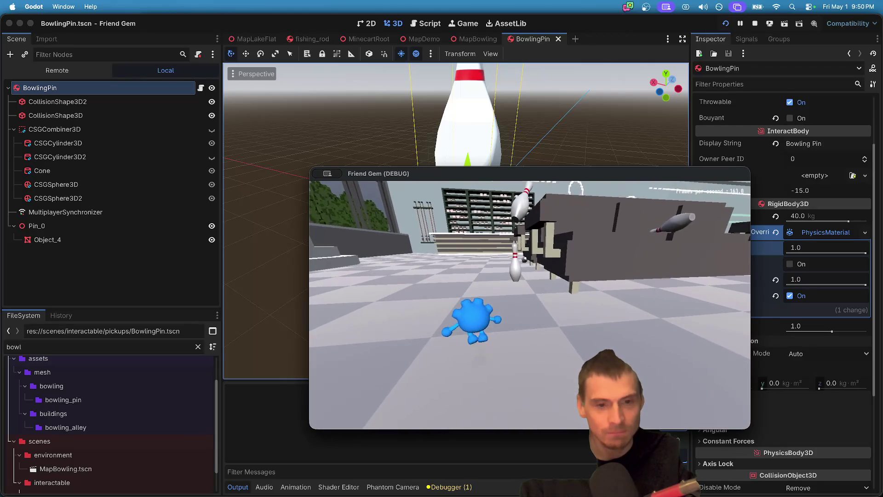
pyautogui.press('w')
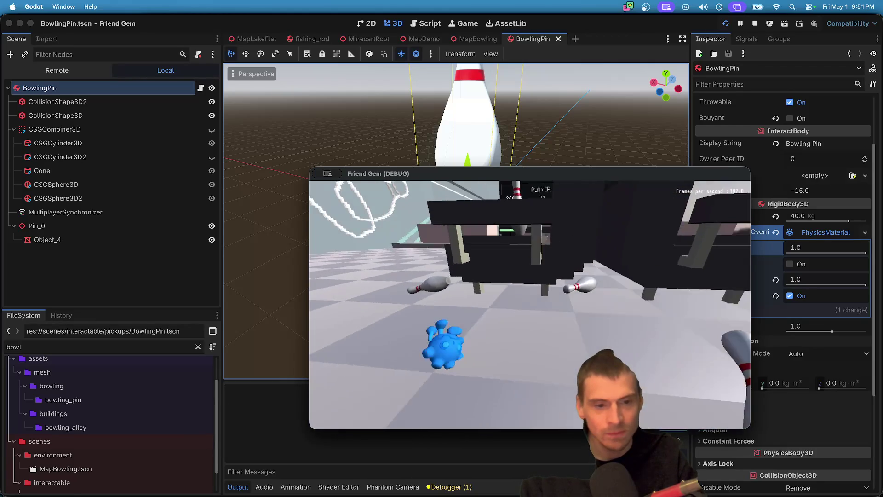
pyautogui.press('w')
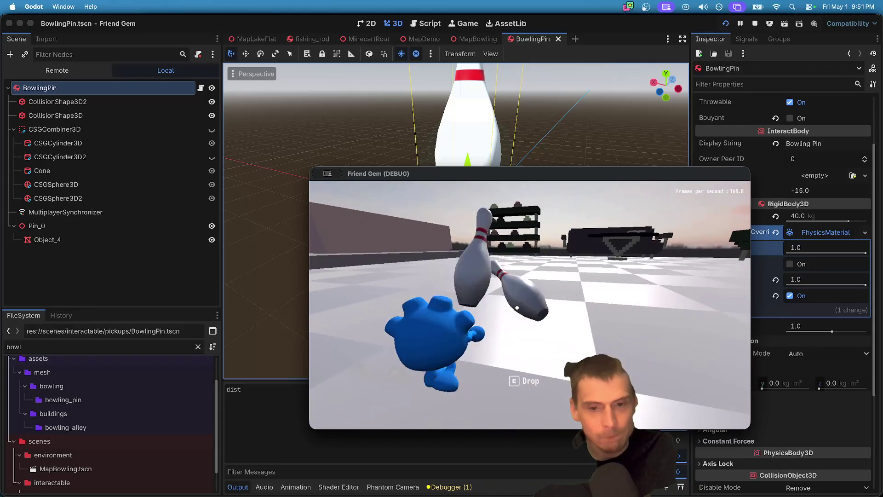
pyautogui.press('w')
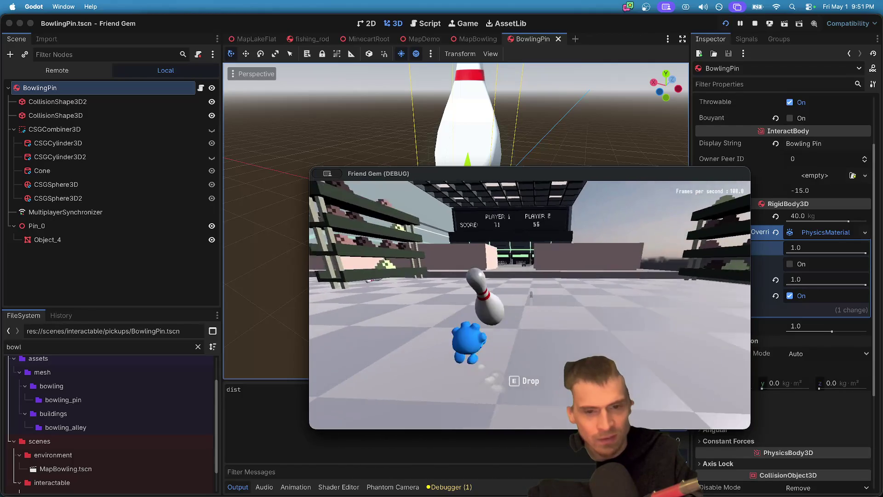
pyautogui.press('e')
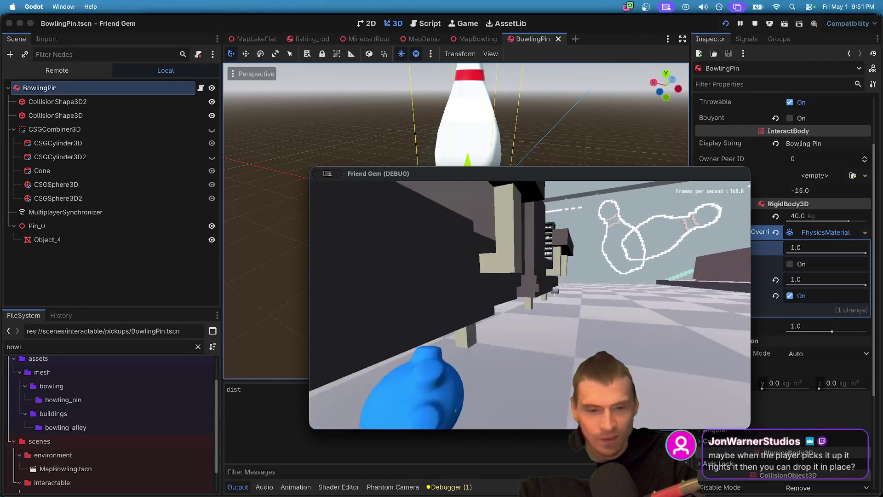
# - Refocus the game, walk over to the fishing rod, then return to the editor
pyautogui.press('super+Tab')
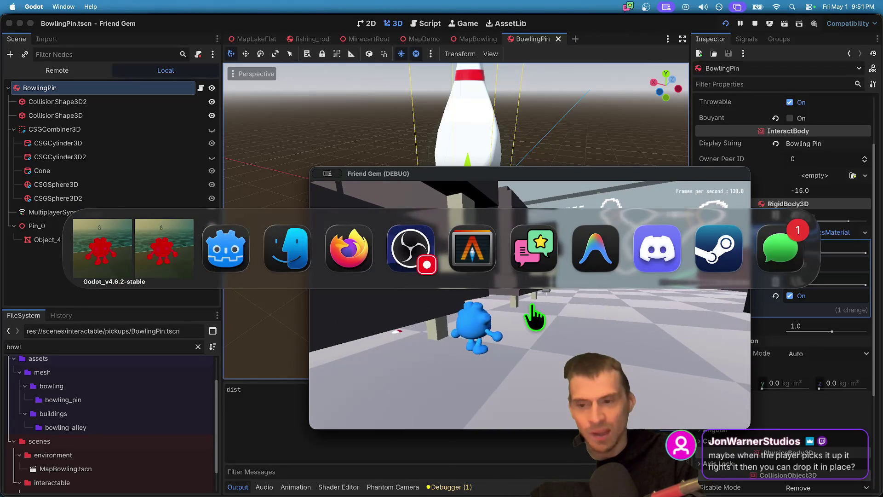
pyautogui.click(529, 304)
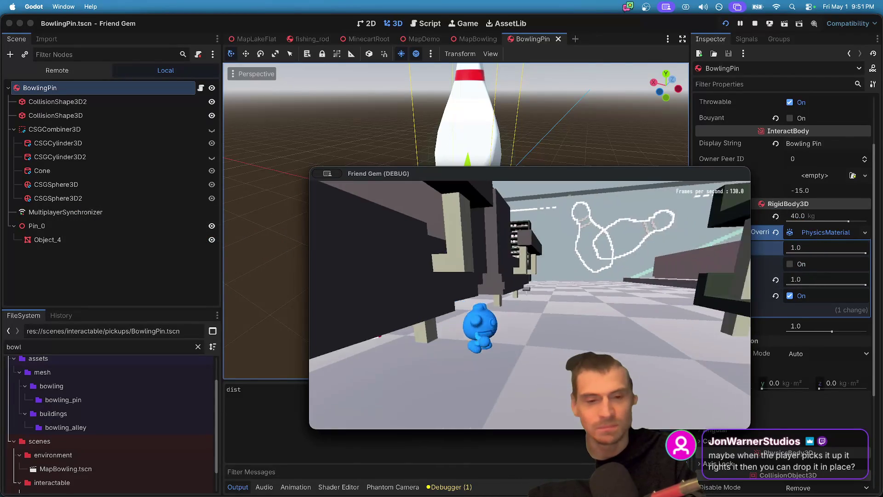
pyautogui.press('w')
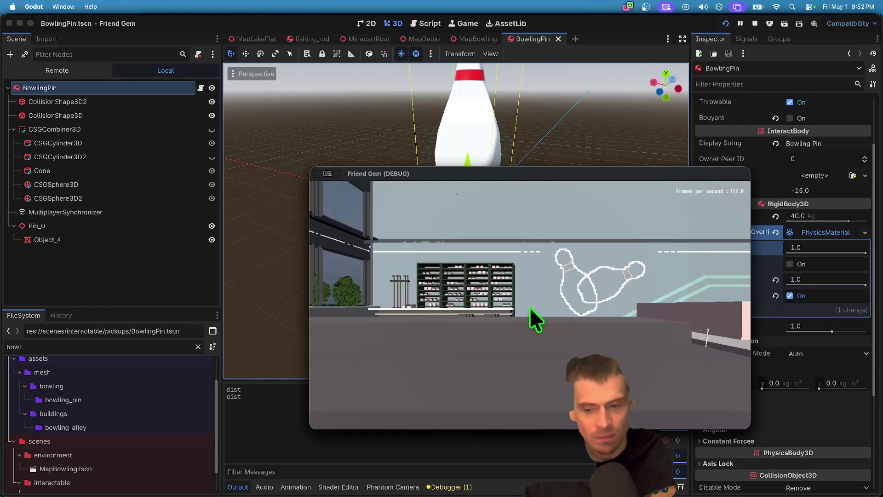
pyautogui.press('super+Tab')
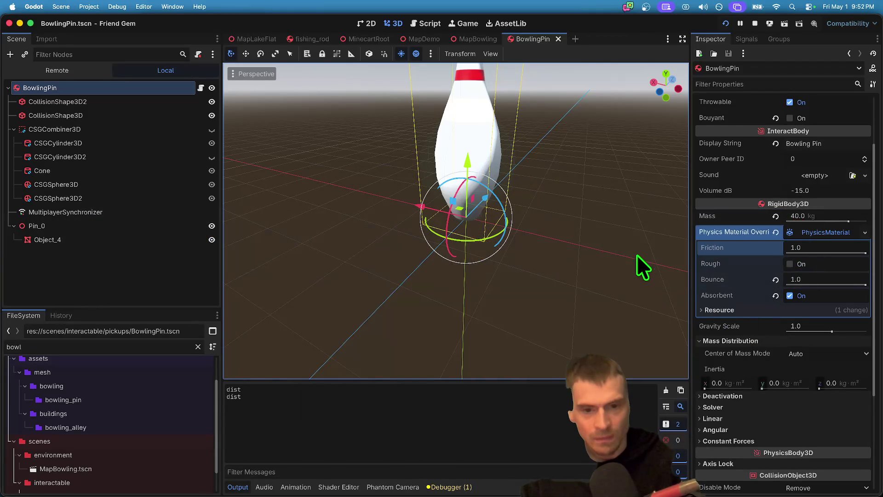
# - Open the bowling pin's pickup_body.gd script
pyautogui.scroll(3, 776, 205)
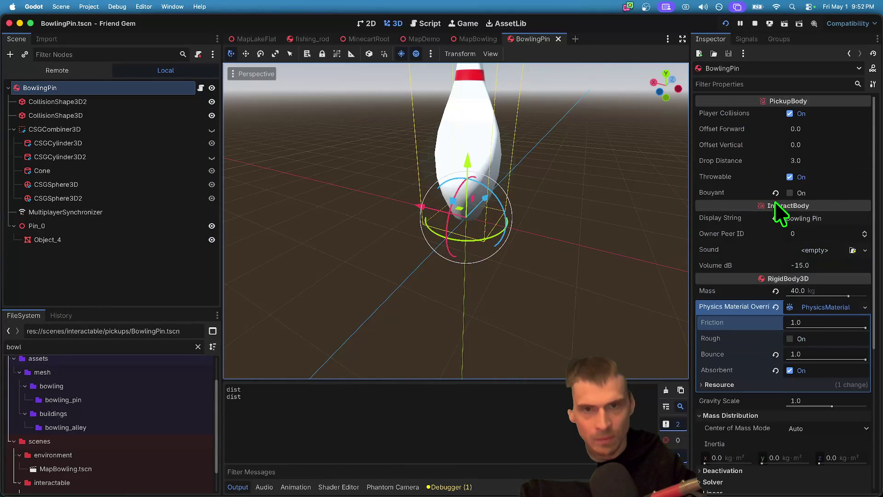
pyautogui.click(201, 87)
pyautogui.scroll(-6, 483, 174)
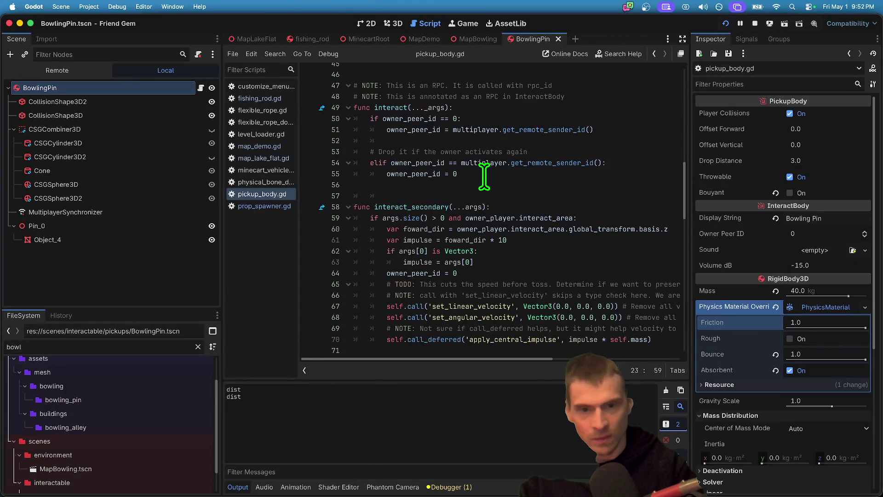
pyautogui.scroll(4, 484, 176)
pyautogui.scroll(5, 485, 176)
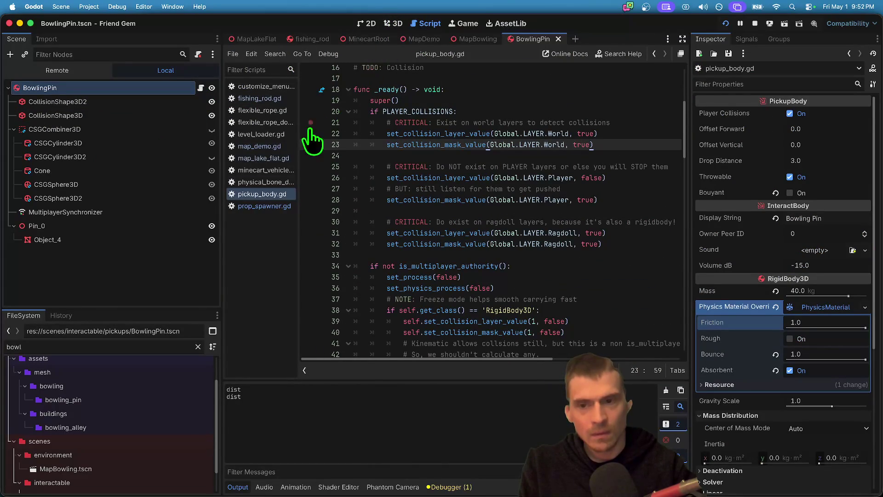
# - Open prop_spawner.gd and select the fishing rod spawn line in spawn_props
pyautogui.click(277, 205)
pyautogui.moveTo(498, 285); pyautogui.dragTo(590, 275)
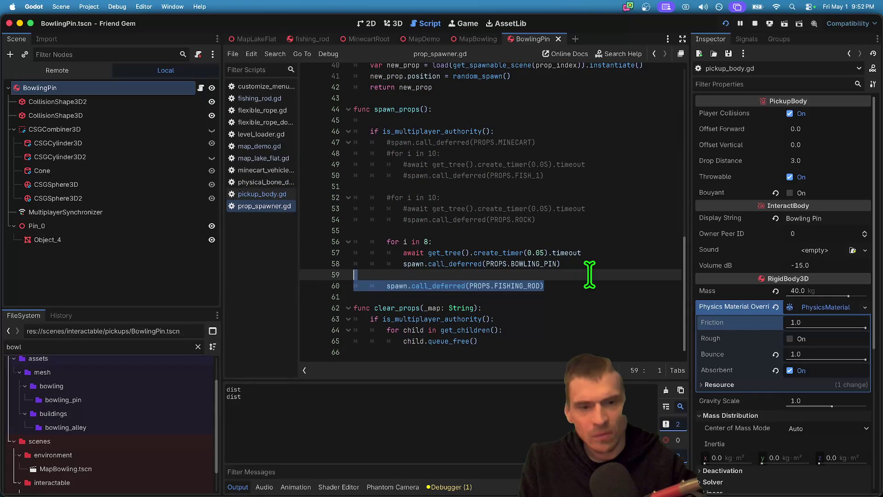
pyautogui.press('super+Tab')
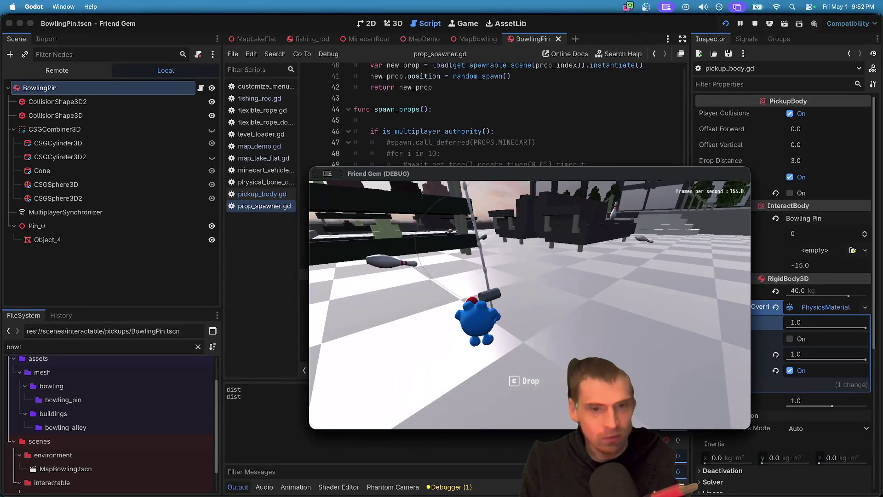
# - Throw and pick up bowling pins in the game, then stop the debug run
pyautogui.press('e')
pyautogui.press('e')
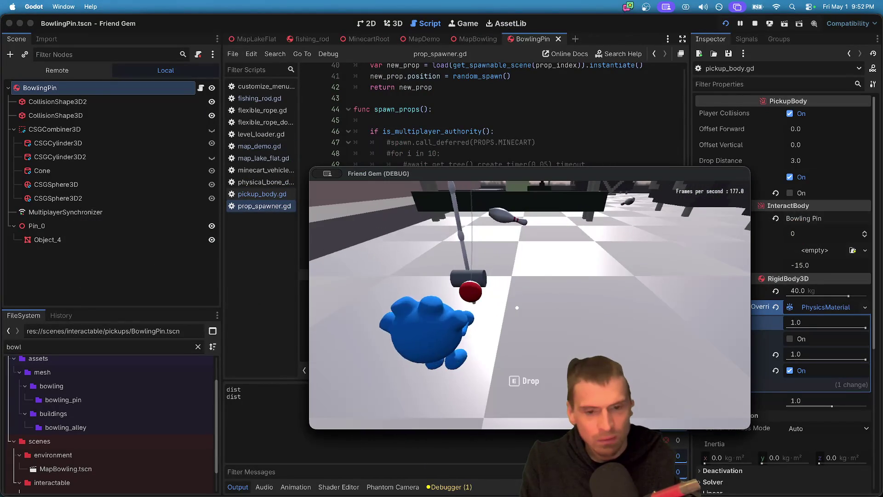
pyautogui.press('w')
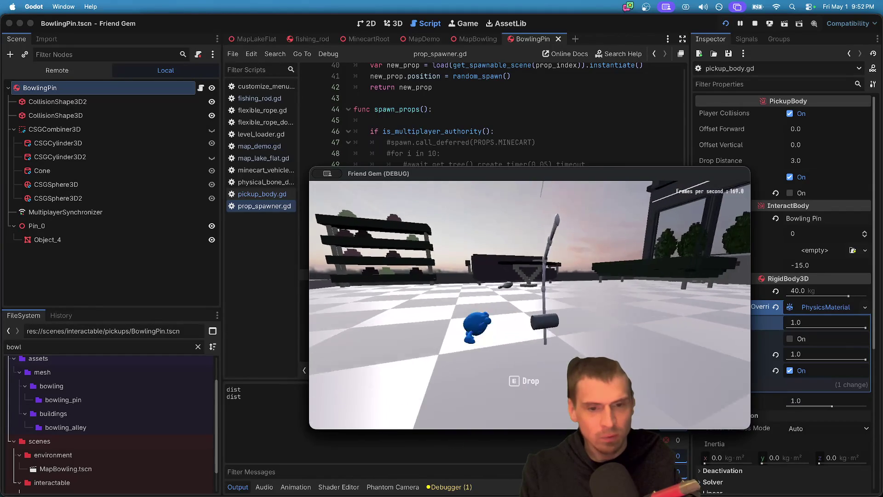
pyautogui.press('e')
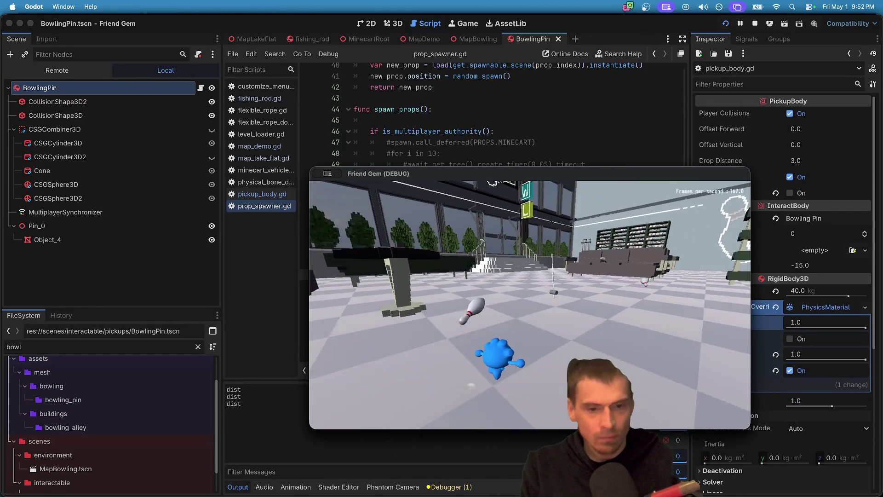
pyautogui.press('e')
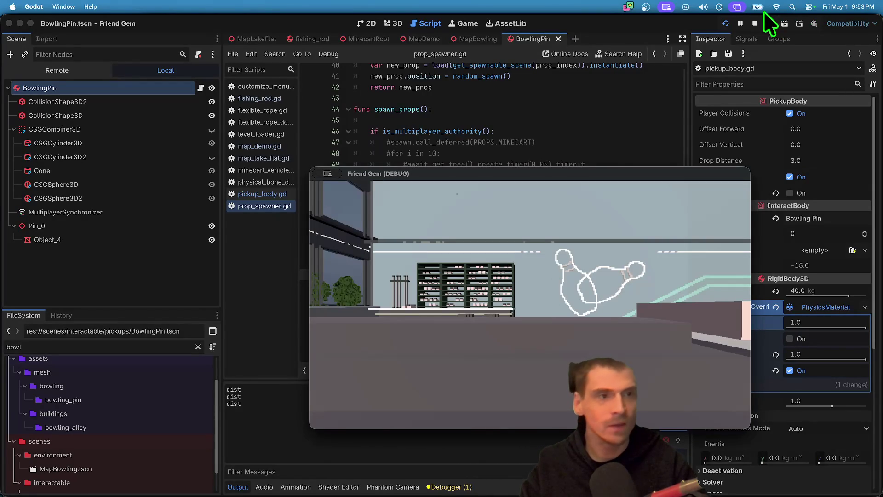
pyautogui.click(755, 24)
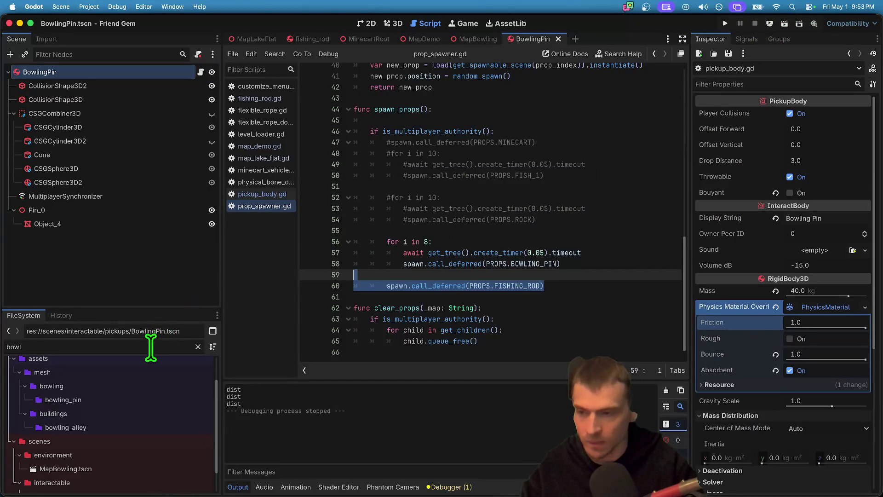
# - In fishing_rod, add Bobber:position to the MultiplayerSynchronizer's synced properties
pyautogui.press('BackSpace')
pyautogui.press('BackSpace')
pyautogui.press('BackSpace')
pyautogui.click(302, 38)
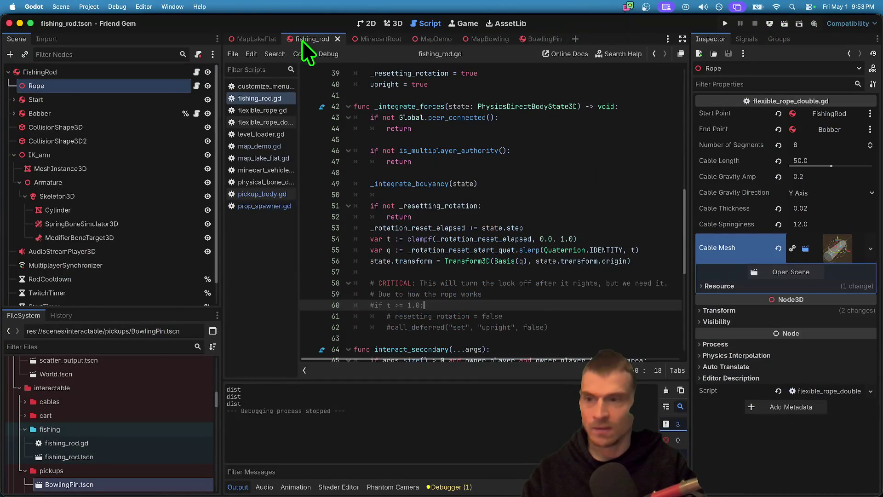
pyautogui.scroll(-1, 156, 210)
pyautogui.click(115, 241)
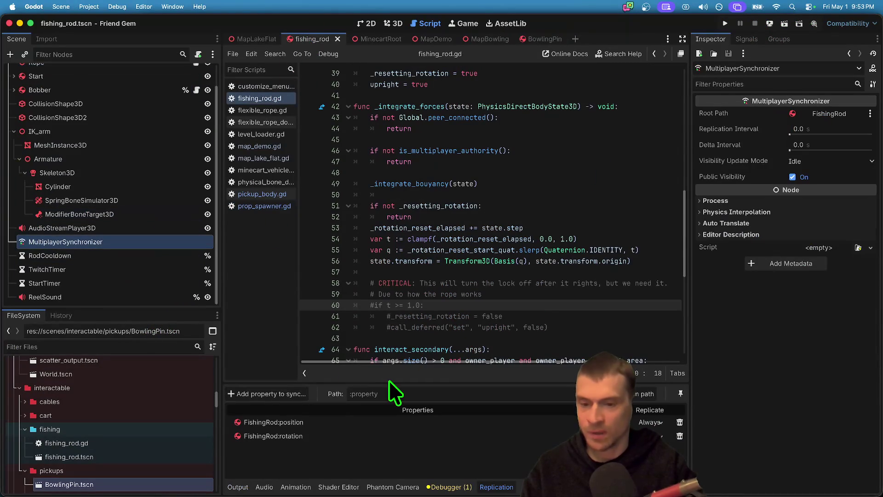
pyautogui.click(293, 394)
pyautogui.click(421, 158)
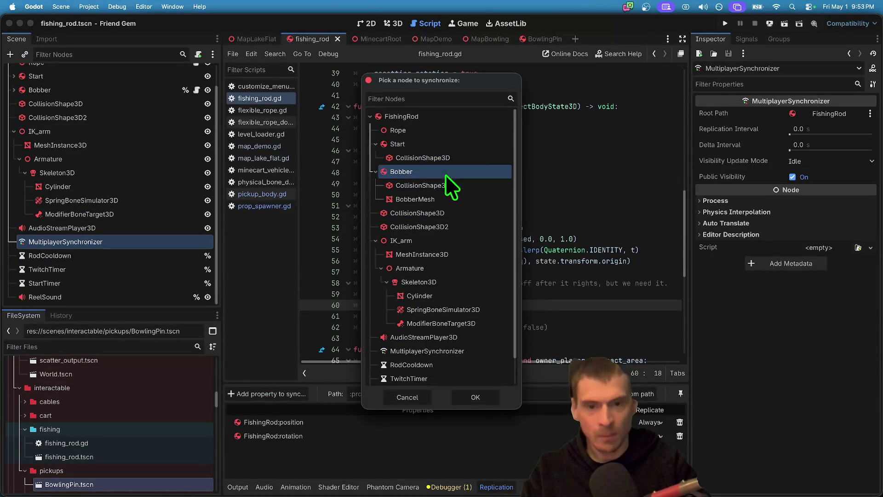
pyautogui.click(478, 398)
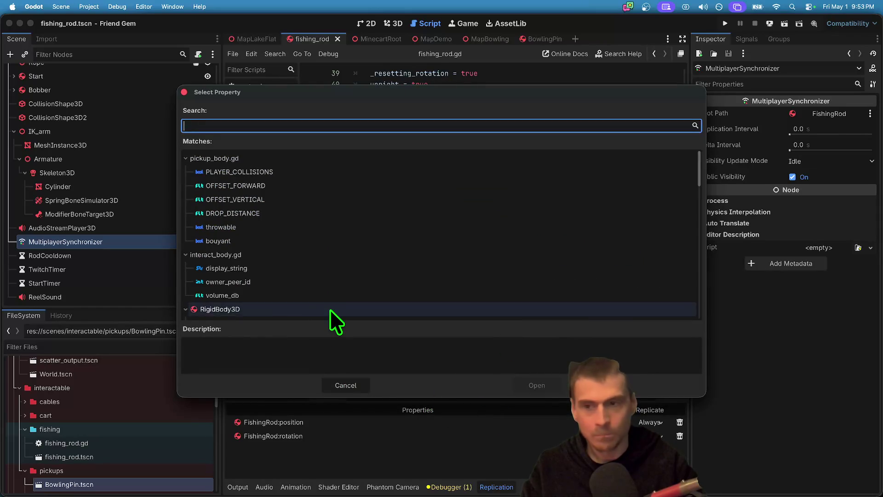
pyautogui.write('pos')
pyautogui.press('Return')
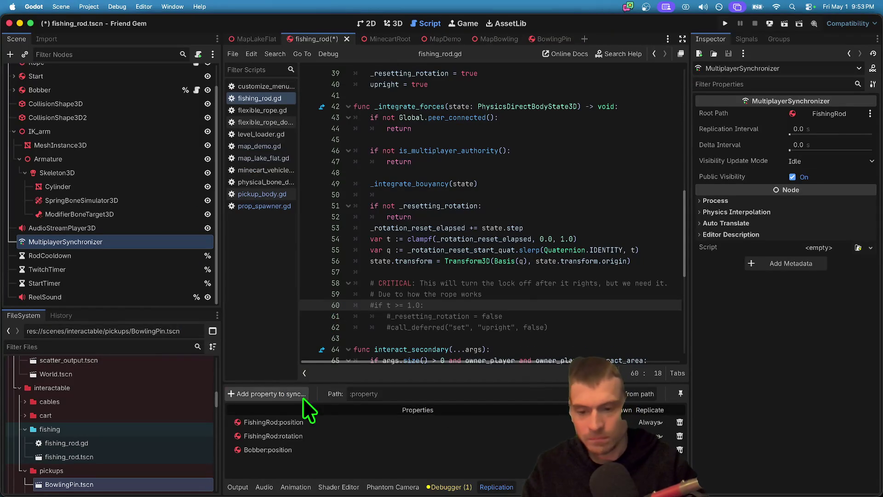
# - Also sync FishingRod:owner_peer_id, then save the scene and run the game
pyautogui.click(295, 394)
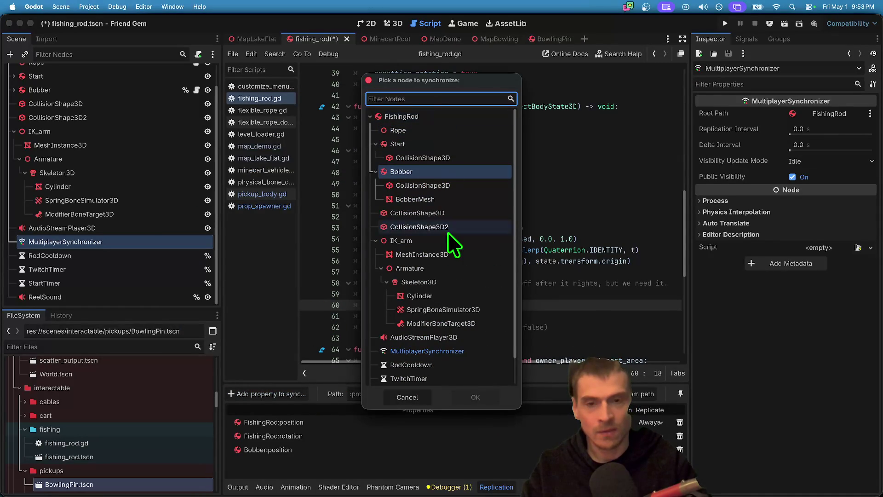
pyautogui.click(444, 116)
pyautogui.click(467, 399)
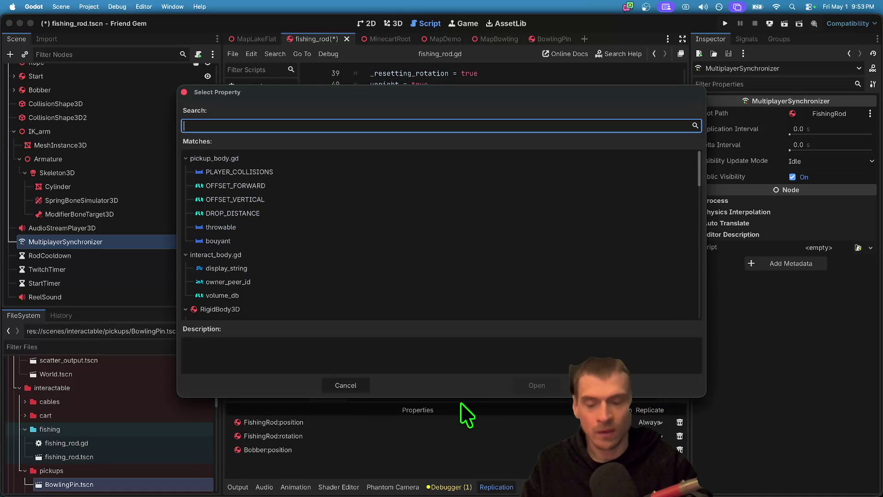
pyautogui.write('peer')
pyautogui.press('Return')
pyautogui.press('super+s')
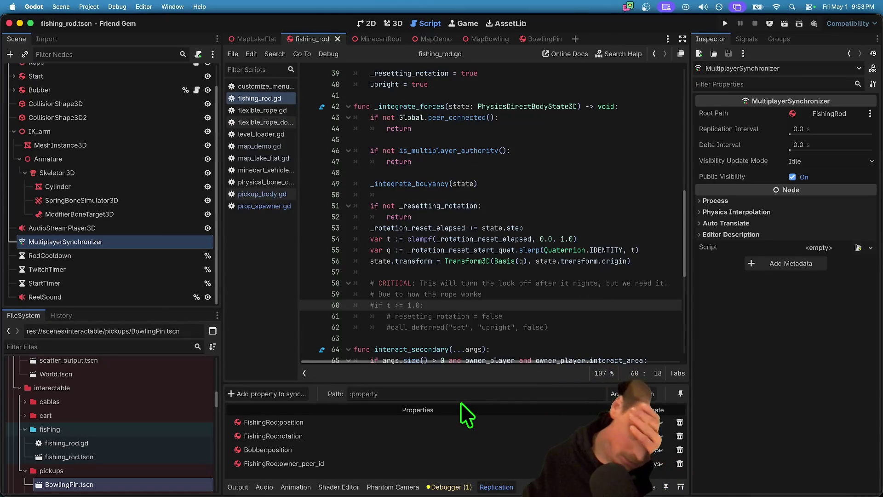
pyautogui.press('super+b')
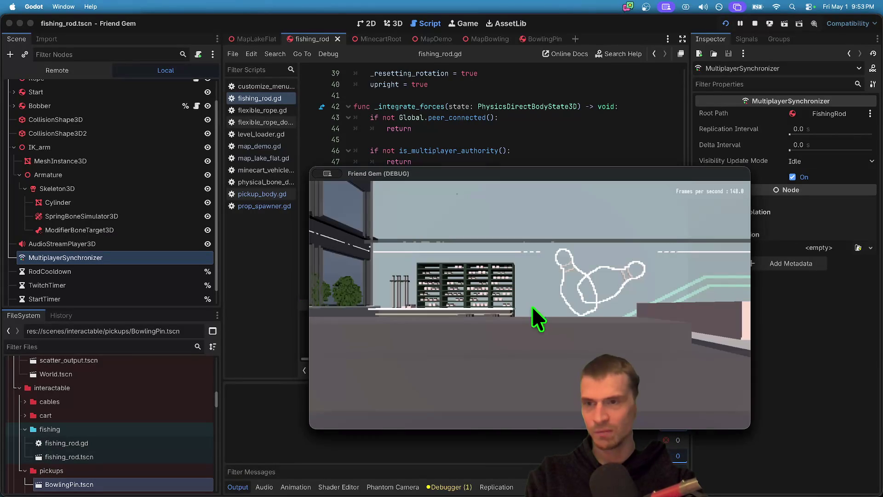
# - Stop the running game and launch it again
pyautogui.click(247, 303)
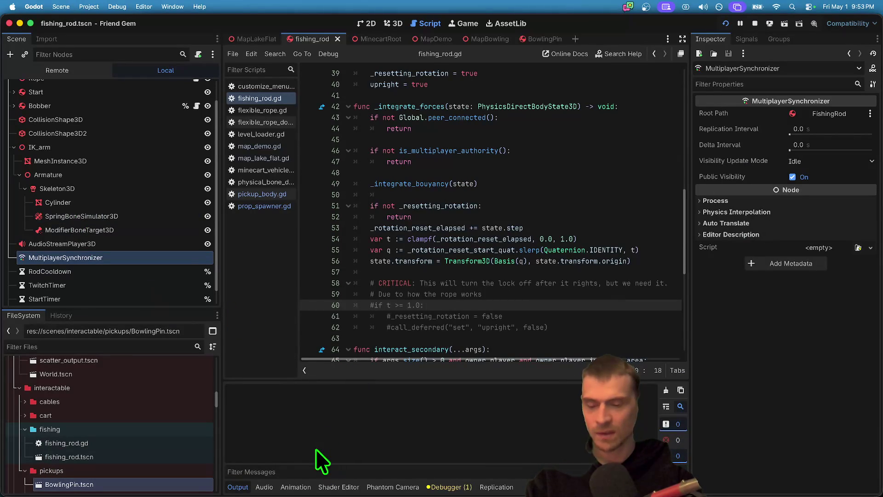
pyautogui.click(755, 24)
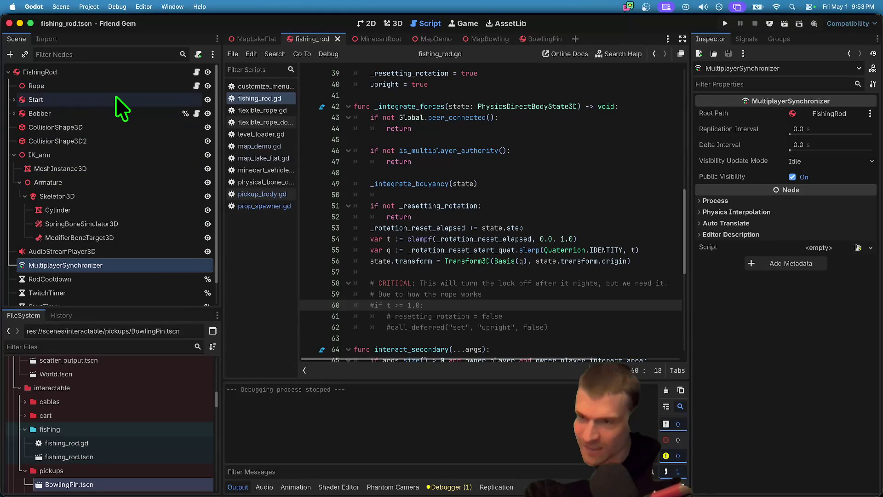
pyautogui.press('super+b')
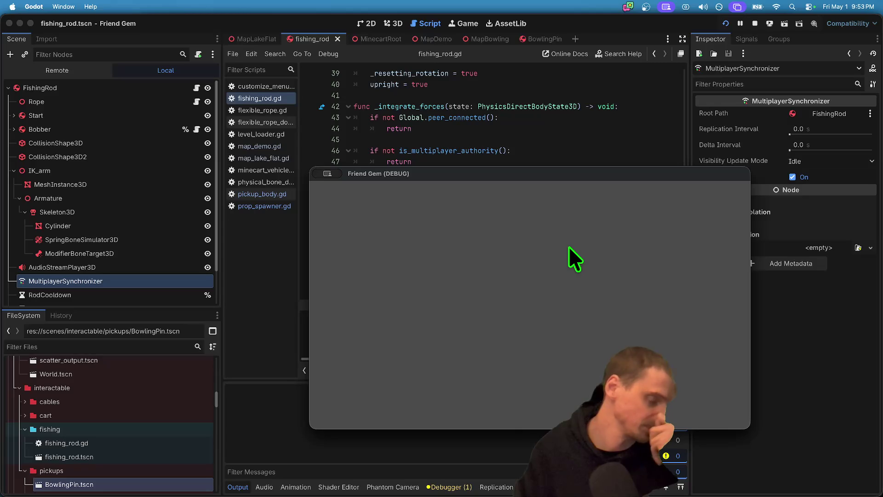
pyautogui.moveTo(554, 178); pyautogui.dragTo(530, 307)
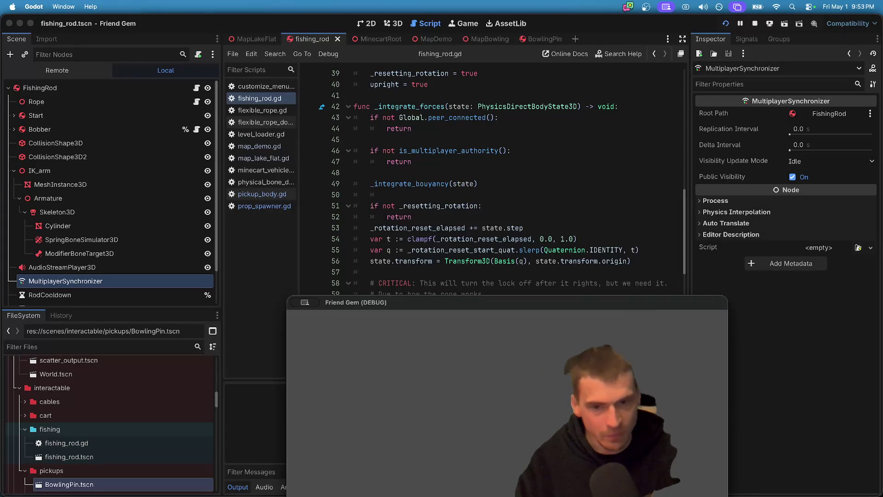
# - Walk to a bowling pin, pick it up and drop it, then stop the game
pyautogui.press('Escape')
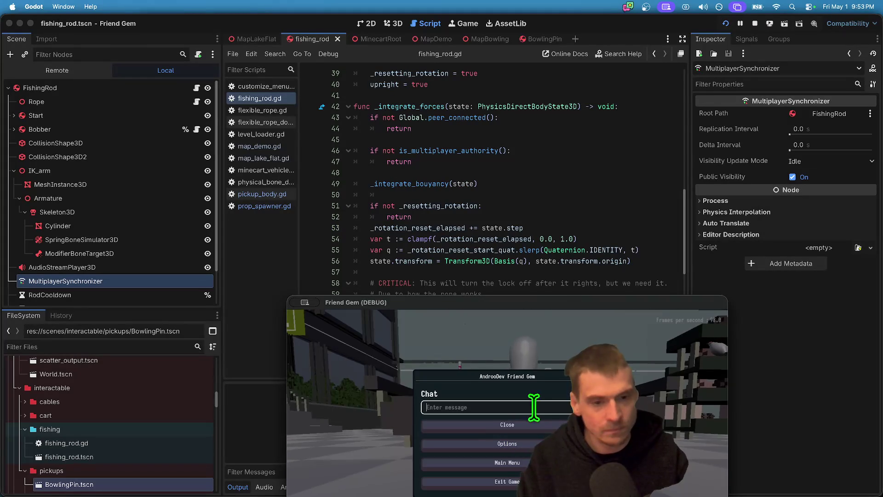
pyautogui.moveTo(525, 305); pyautogui.dragTo(383, 26)
pyautogui.press('Escape')
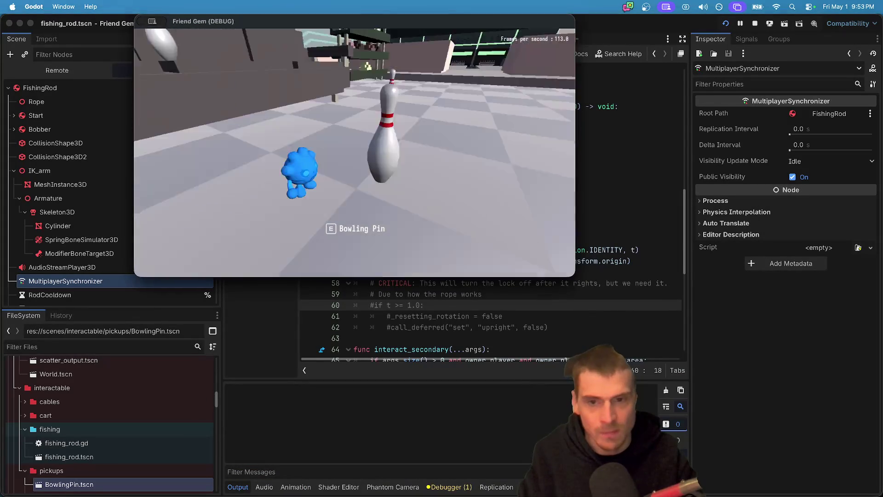
pyautogui.press('w')
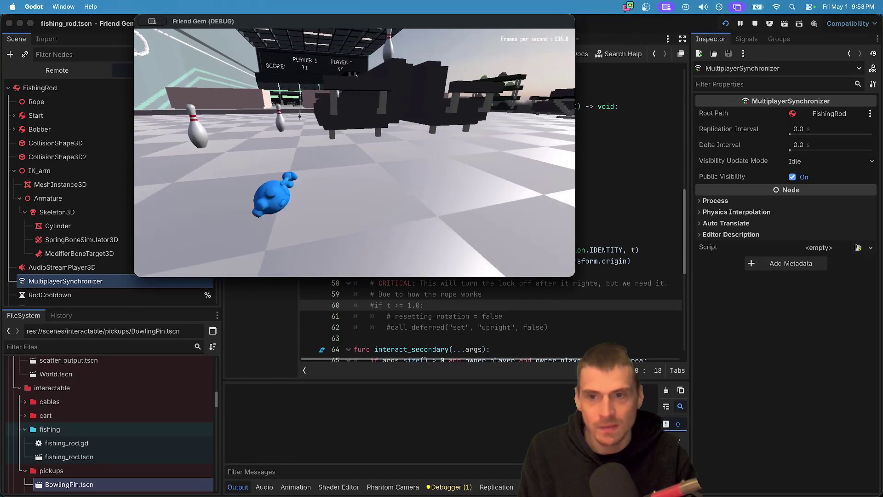
pyautogui.press('w')
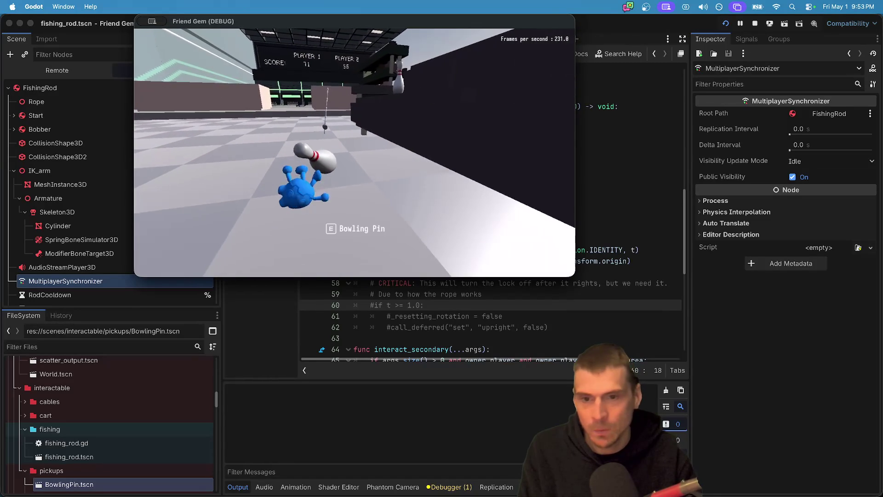
pyautogui.press('e')
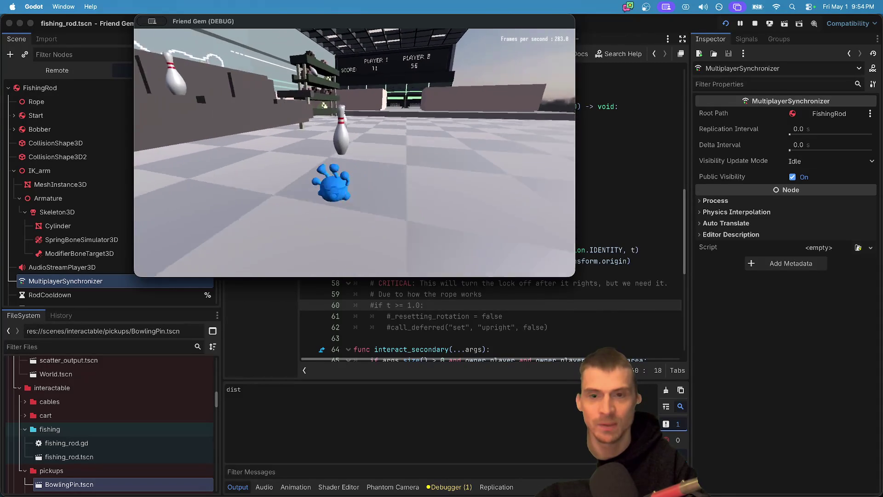
pyautogui.moveTo(179, 21); pyautogui.dragTo(355, 154)
pyautogui.click(756, 22)
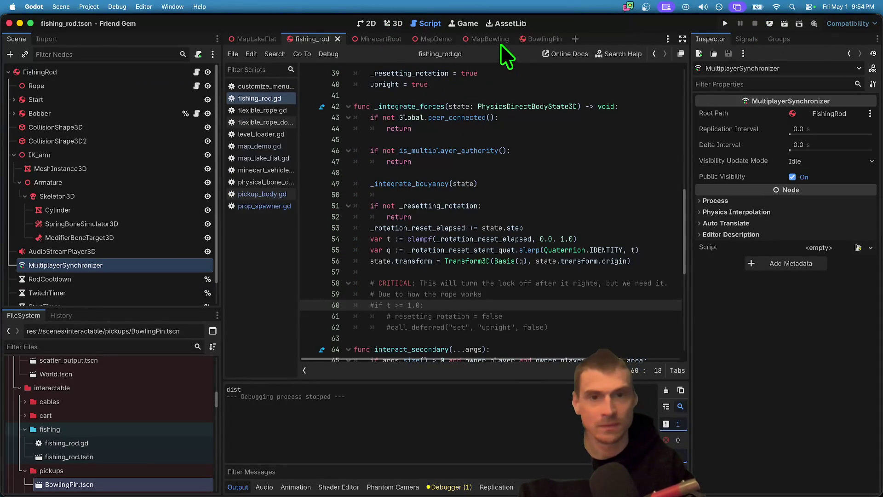
# - Open map_demo.gd to review the rocks() spawning code, then switch to the MapDemo scene
pyautogui.moveTo(450, 36)
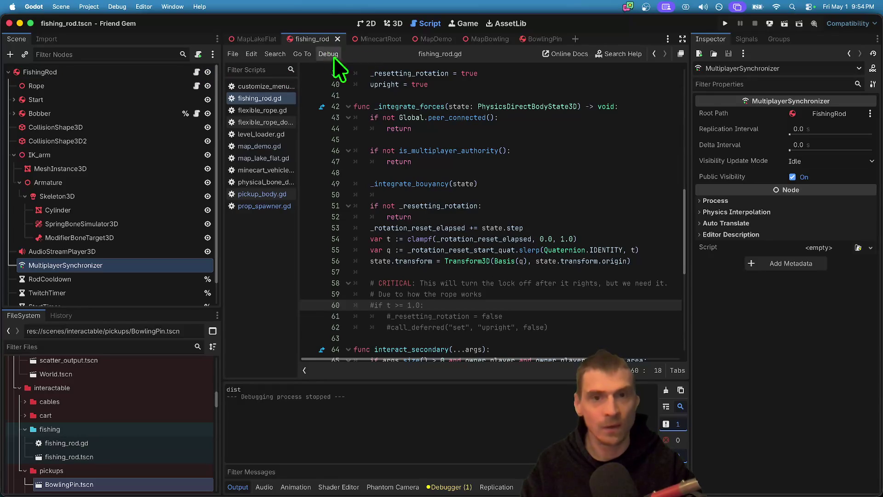
pyautogui.moveTo(447, 41)
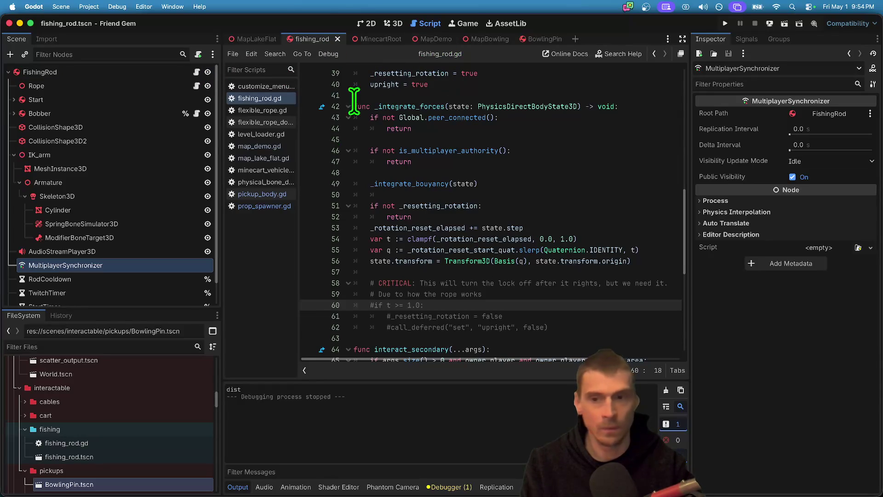
pyautogui.click(280, 147)
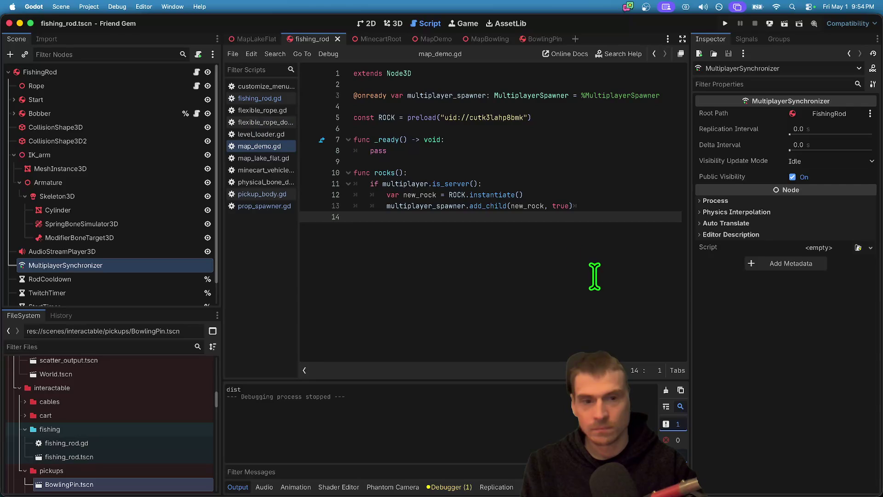
pyautogui.moveTo(592, 206); pyautogui.dragTo(238, 197)
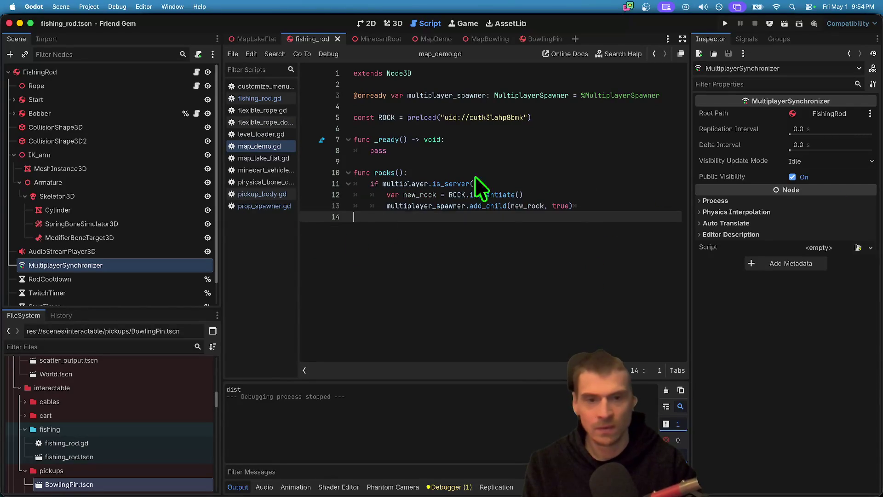
pyautogui.press('super+a')
pyautogui.moveTo(562, 299); pyautogui.dragTo(354, 117)
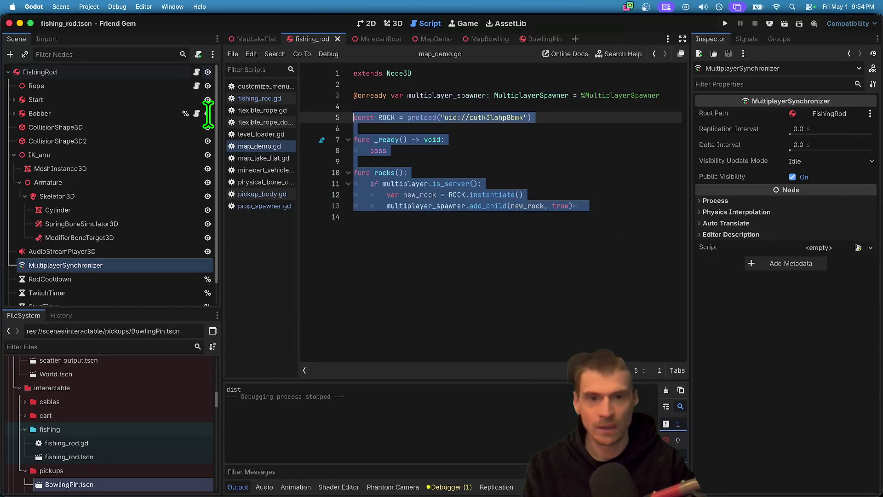
pyautogui.click(491, 240)
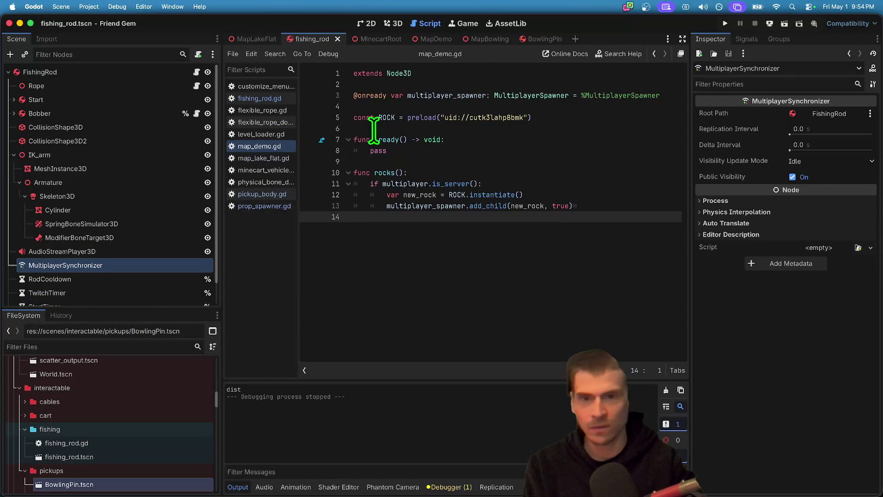
pyautogui.click(438, 42)
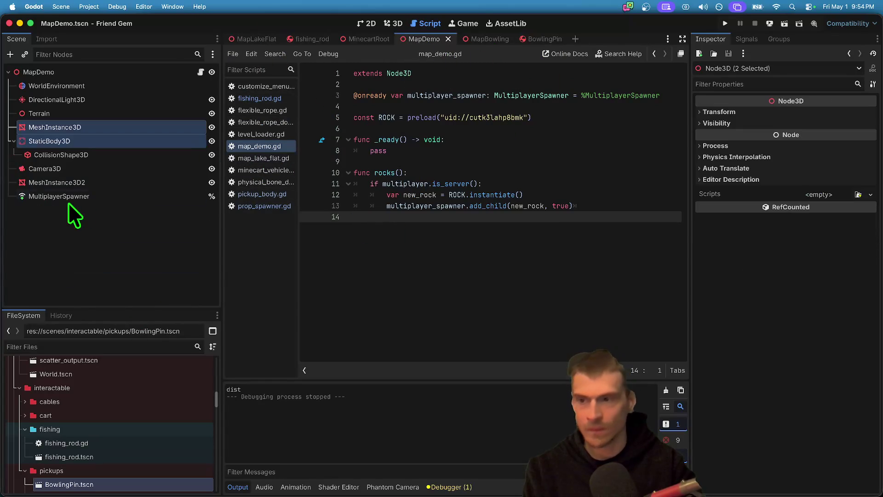
# - Select the MapDemo root node, accidentally detaching its map_demo.gd script
pyautogui.click(109, 267)
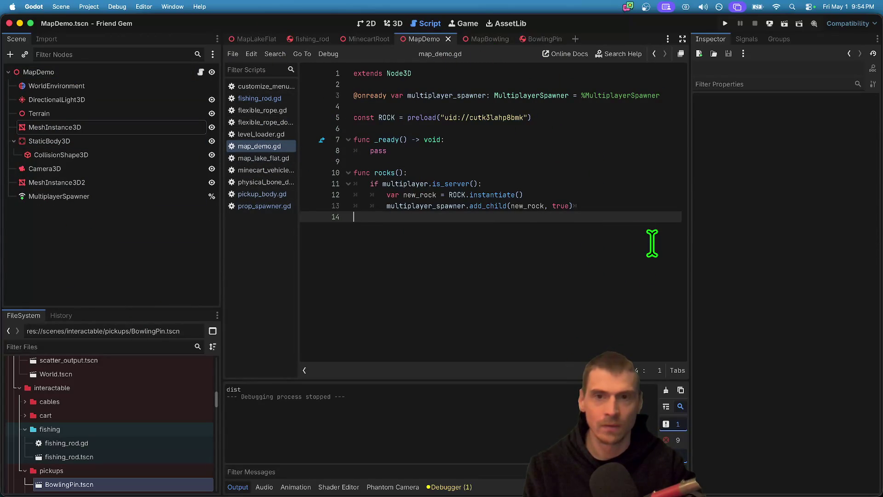
pyautogui.click(155, 72)
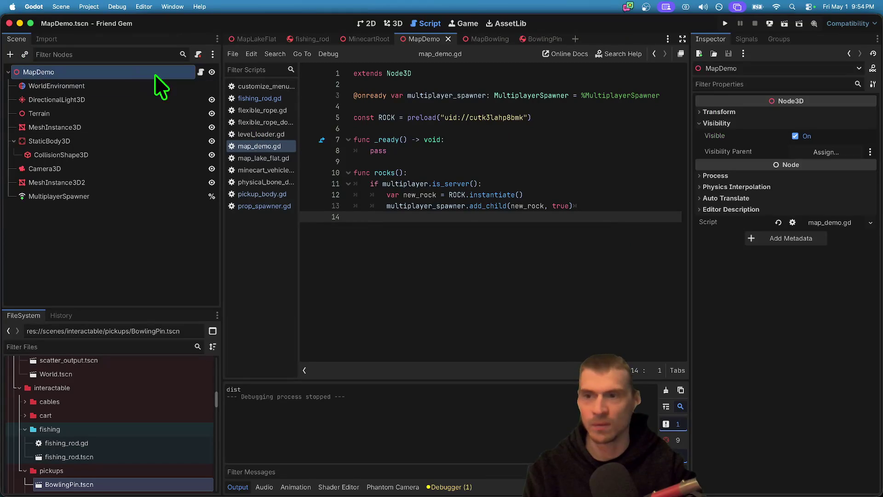
pyautogui.click(199, 55)
pyautogui.rightClick(255, 147)
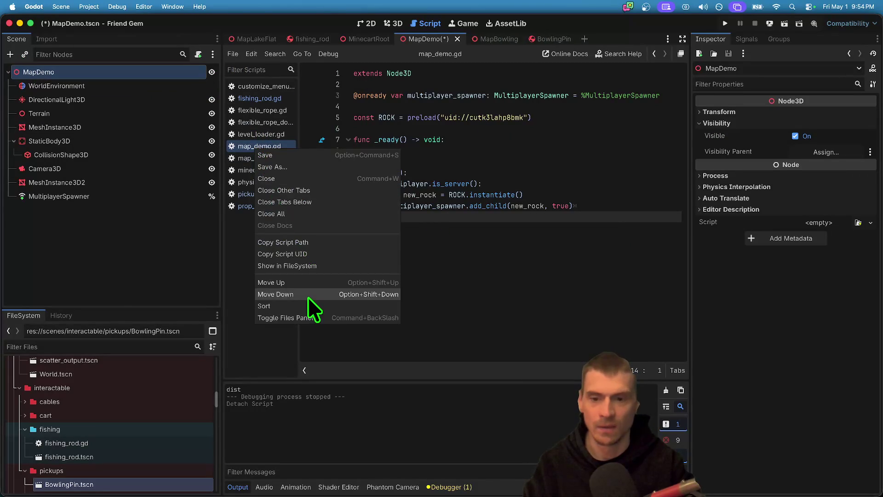
pyautogui.click(544, 217)
# - Delete the rocks() function, undo the deletion, and save the scene
pyautogui.moveTo(591, 206); pyautogui.dragTo(246, 177)
pyautogui.press('Escape')
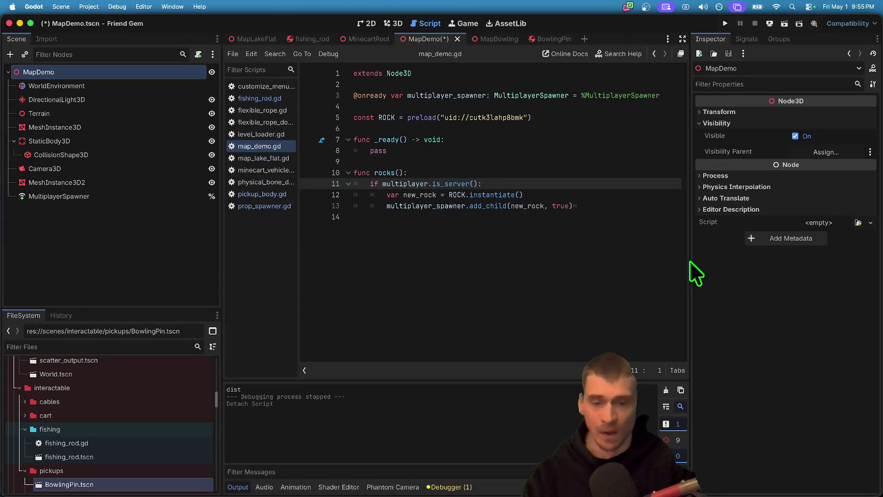
pyautogui.click(349, 184)
pyautogui.moveTo(552, 230); pyautogui.dragTo(399, 173)
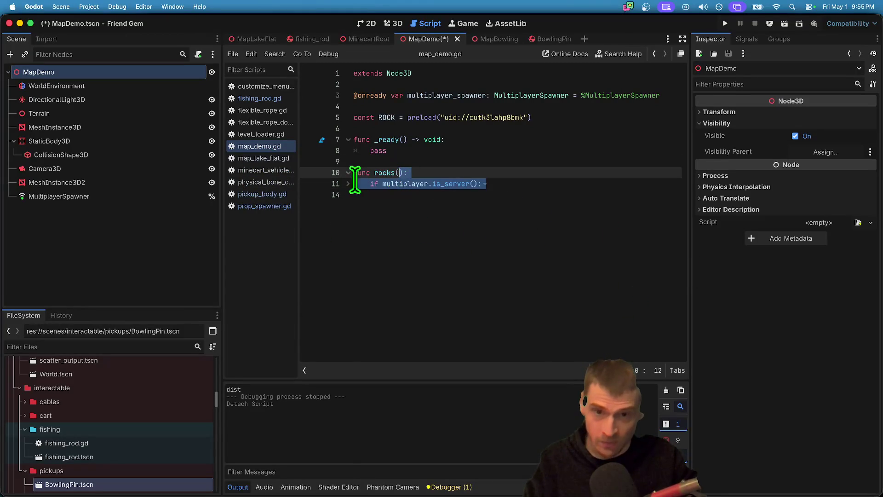
pyautogui.moveTo(614, 206)
pyautogui.mouseDown()
pyautogui.moveTo(601, 181)
pyautogui.moveTo(614, 165)
pyautogui.mouseUp()
pyautogui.press('BackSpace')
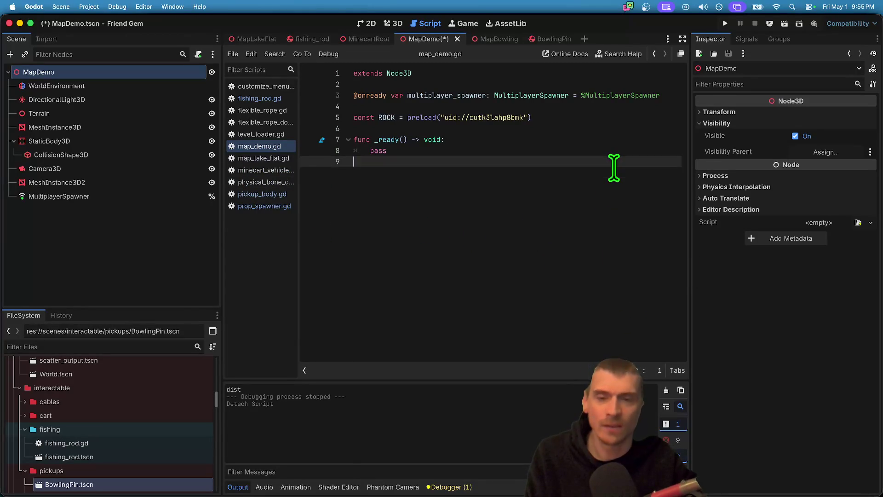
pyautogui.press('super+z')
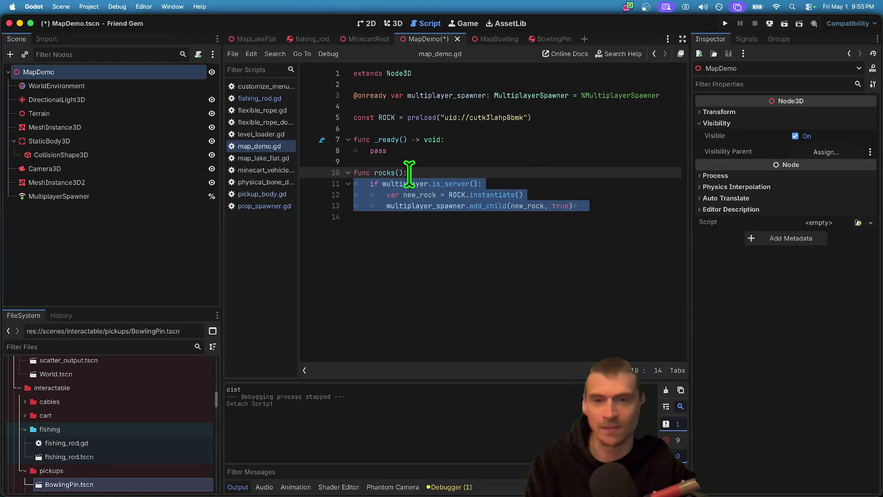
pyautogui.click(409, 173)
pyautogui.click(550, 276)
pyautogui.press('super+s')
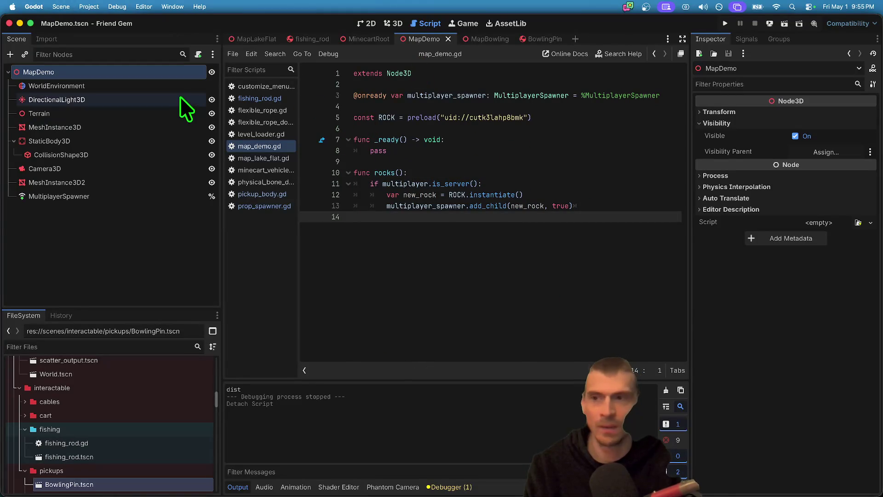
pyautogui.click(140, 275)
# - Restore the detached script, add print("READY DEMO MAP") in _ready(), and save
pyautogui.press('super+z')
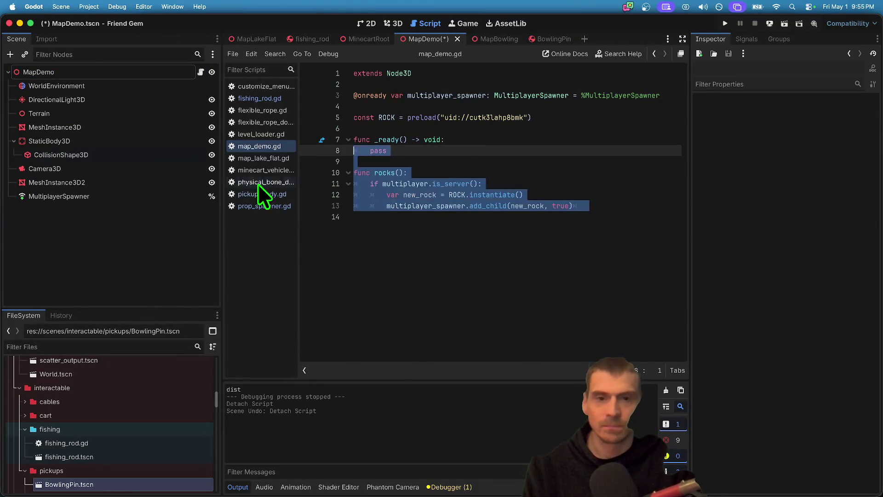
pyautogui.click(503, 139)
pyautogui.press('Return')
pyautogui.write('print(')
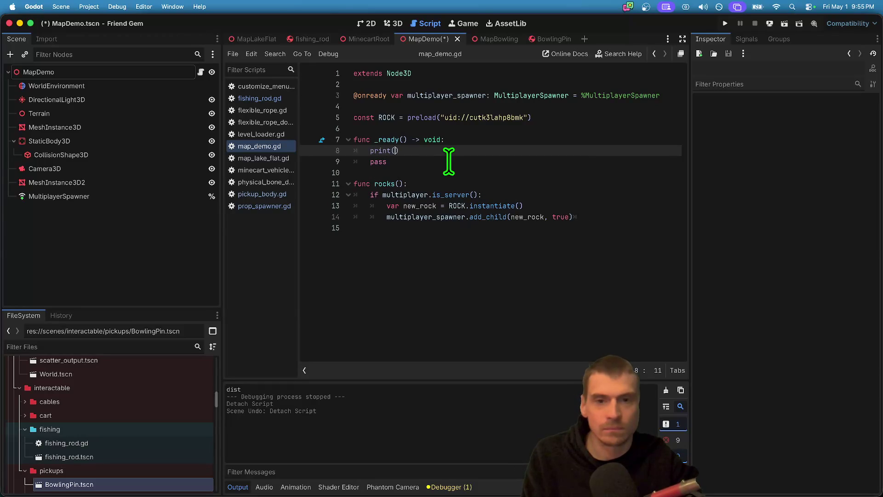
pyautogui.write('"READY DEMO MAP')
pyautogui.click(514, 238)
pyautogui.press('super+s')
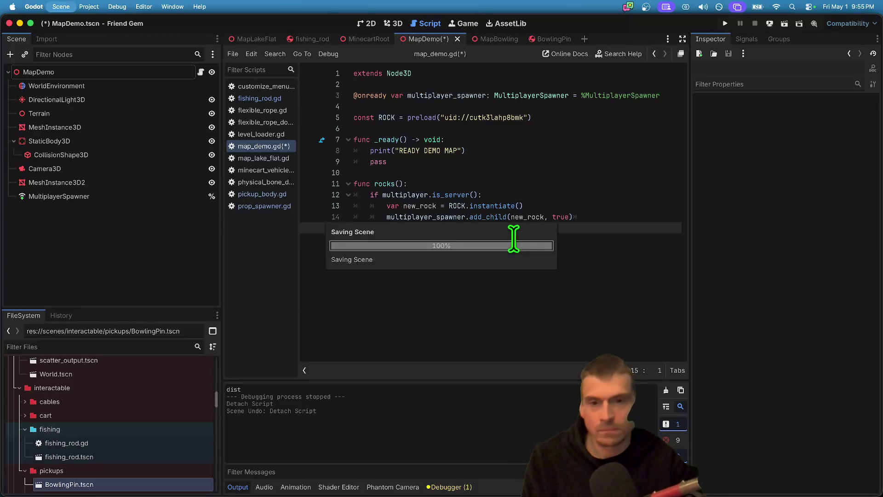
pyautogui.doubleClick(237, 389)
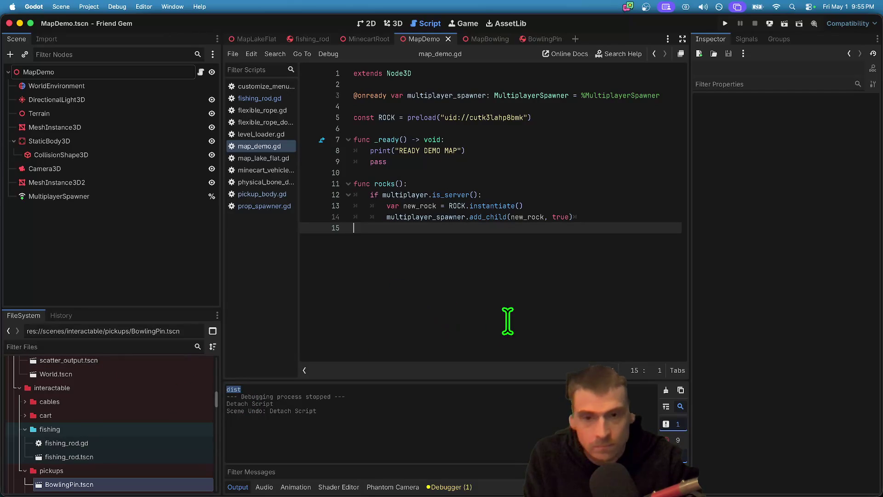
# - Find the print('dist') debug line across the project and delete it from pickup_body.gd
pyautogui.press('super+shift+f')
pyautogui.write('print("dist')
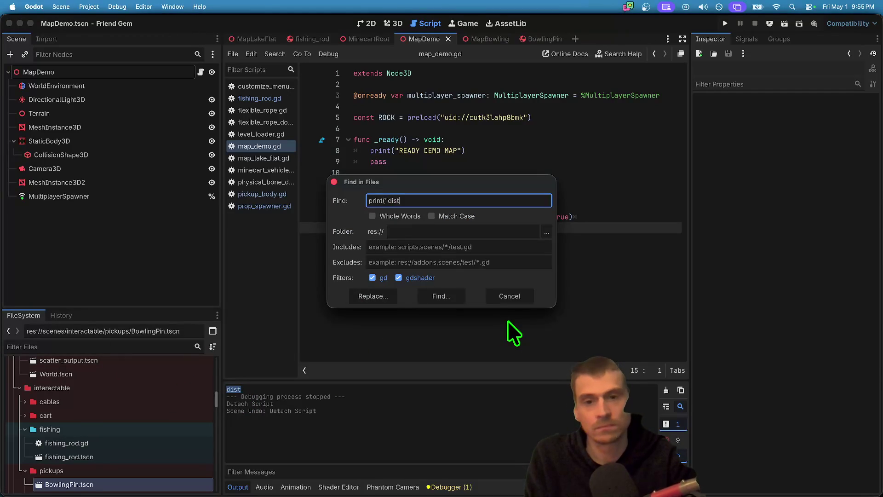
pyautogui.press('BackSpace')
pyautogui.press('BackSpace')
pyautogui.press('BackSpace')
pyautogui.write('print("')
pyautogui.press('BackSpace')
pyautogui.write('dist')
pyautogui.press('Return')
pyautogui.click(347, 322)
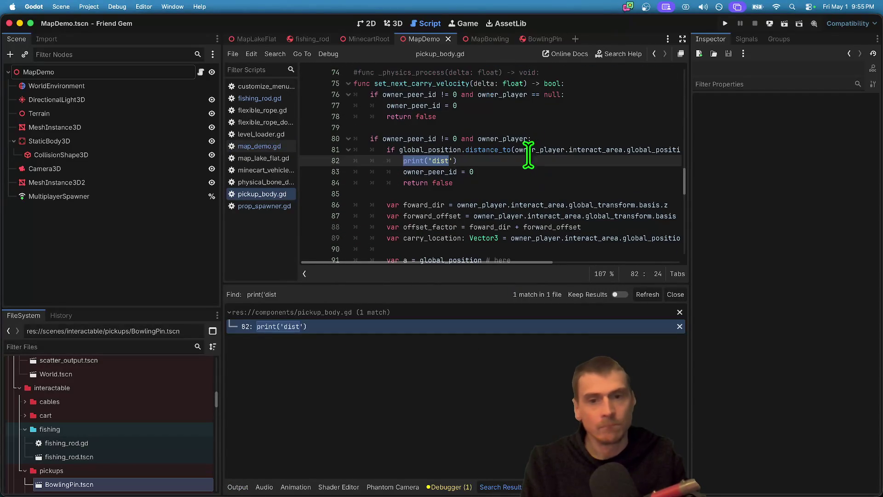
pyautogui.tripleClick(524, 158)
pyautogui.press('BackSpace')
pyautogui.click(536, 183)
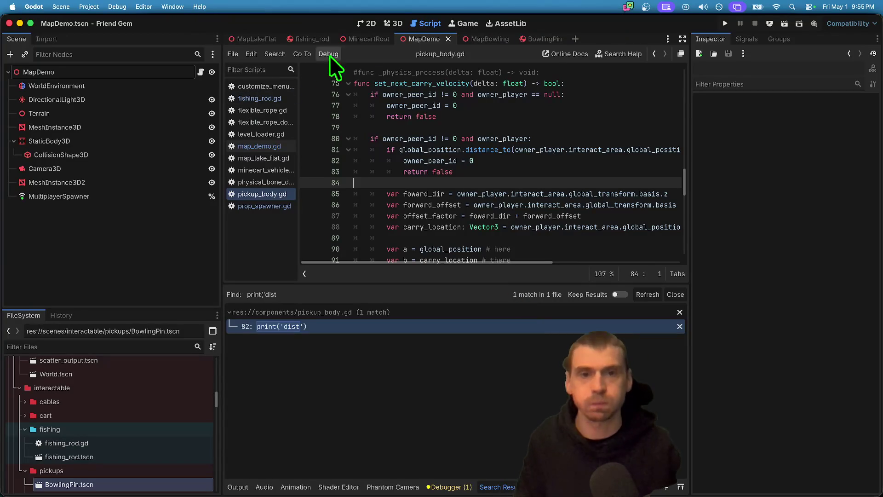
# - Close the search results and bring Firefox's Downloads library forward with bowling_pin.zip
pyautogui.click(676, 295)
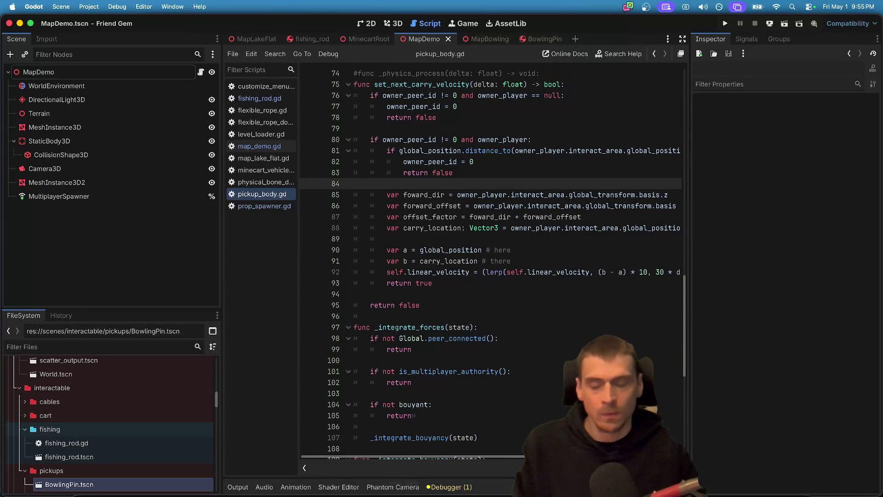
pyautogui.moveTo(276, 473)
pyautogui.click(202, 467)
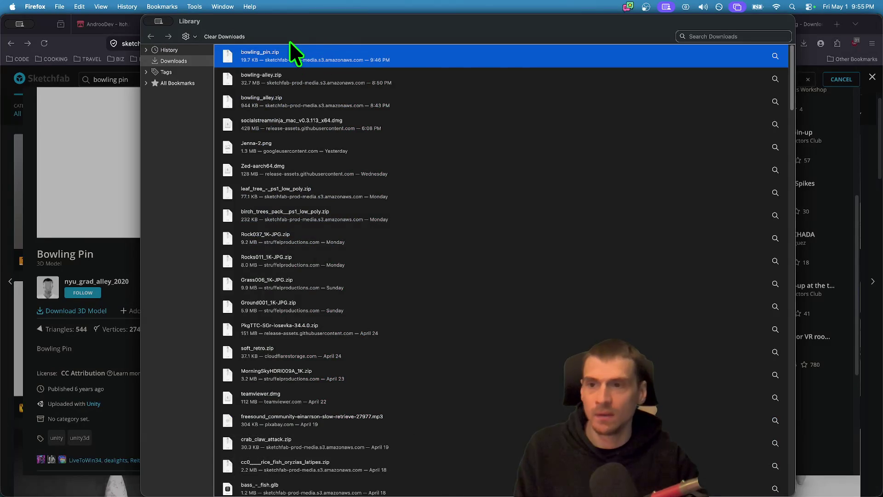
# - In the AndrooDev Co doc, add the checklist item 'Add “righting” mechanic and lock as a component for fishing rod and bowling'
pyautogui.press('super+w')
pyautogui.click(236, 25)
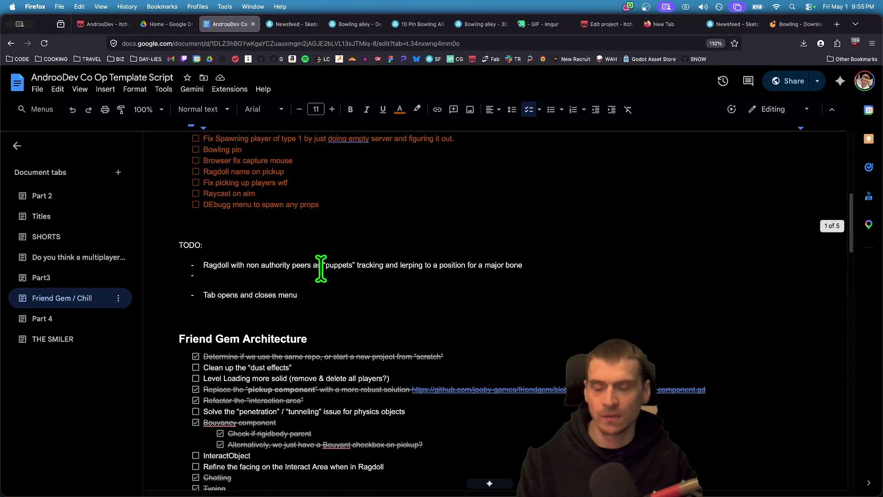
pyautogui.click(402, 204)
pyautogui.press('Return')
pyautogui.write('Add f')
pyautogui.press('BackSpace')
pyautogui.write('“righting” sd')
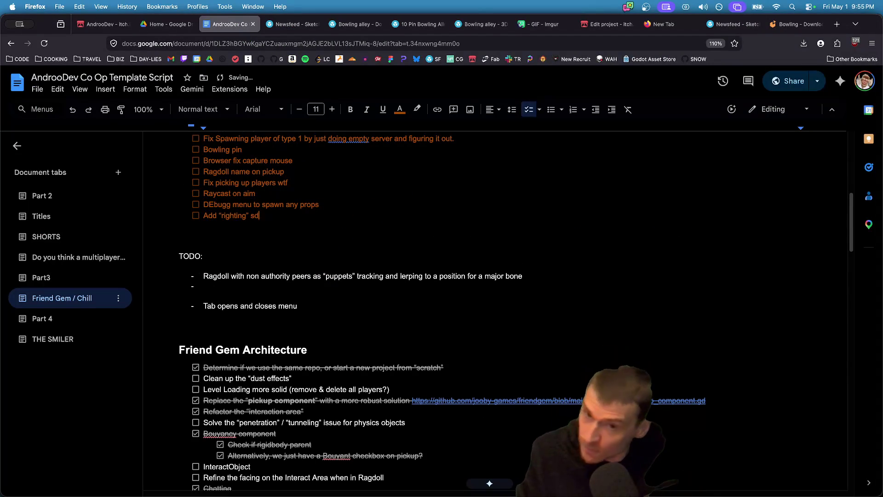
pyautogui.press('BackSpace')
pyautogui.write('m')
pyautogui.press('BackSpace')
pyautogui.write('mechanic and ')
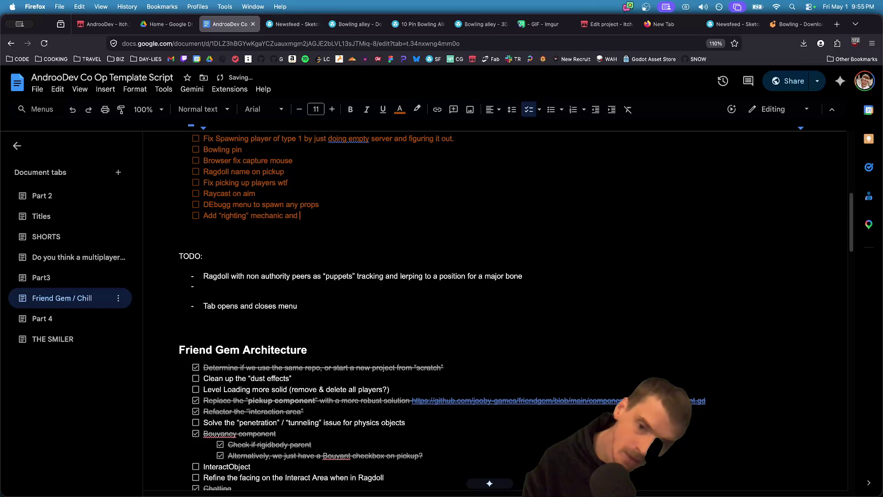
pyautogui.write('lock as a')
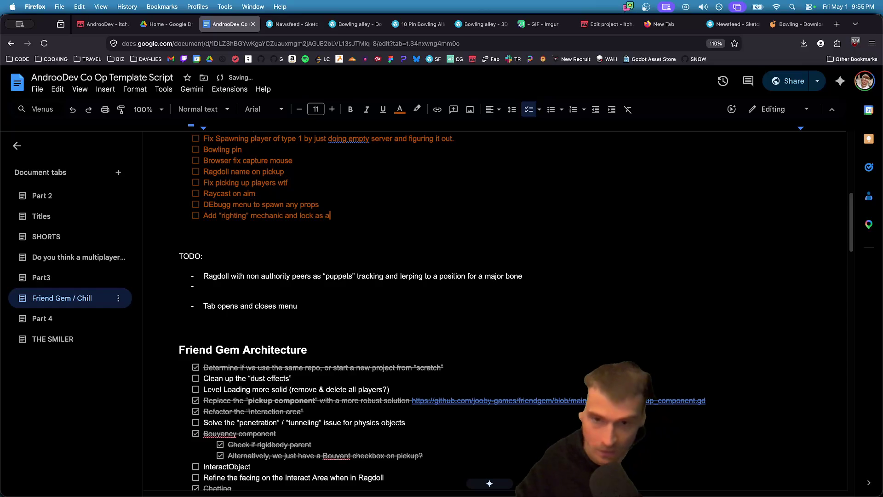
pyautogui.write(' component for ')
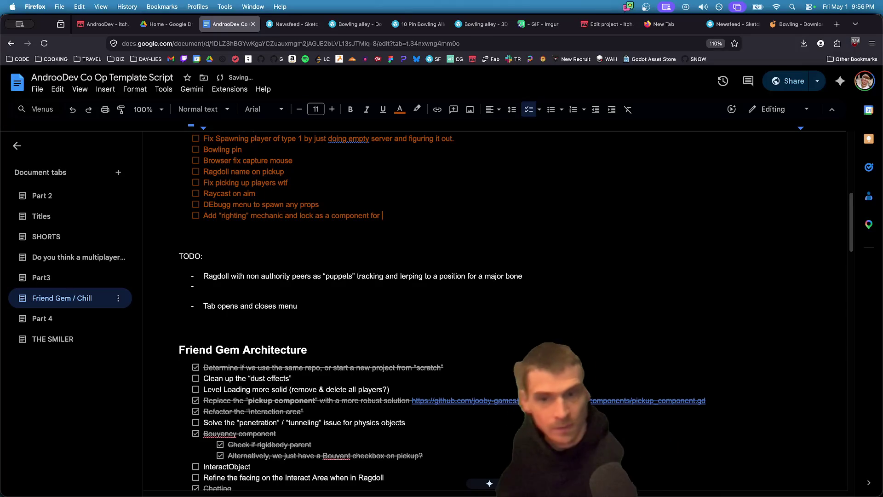
pyautogui.write('fishoing')
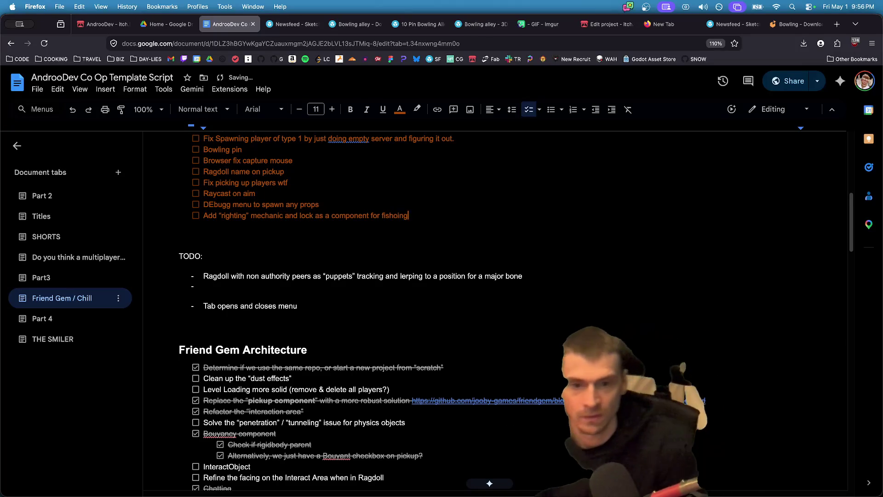
pyautogui.press('BackSpace')
pyautogui.press('BackSpace')
pyautogui.press('BackSpace')
pyautogui.press('BackSpace')
pyautogui.write('ing rod and bow')
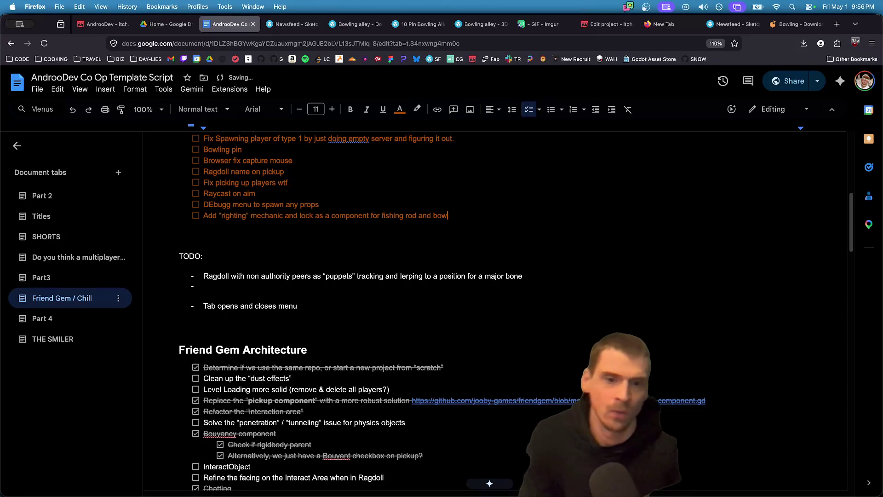
pyautogui.write('ling')
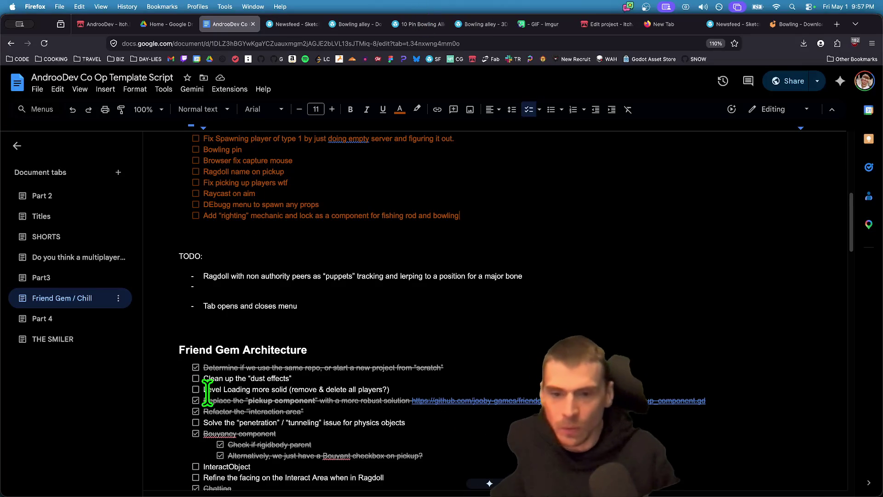
# - Switch back to the Godot editor showing pickup_body.gd
pyautogui.click(144, 479)
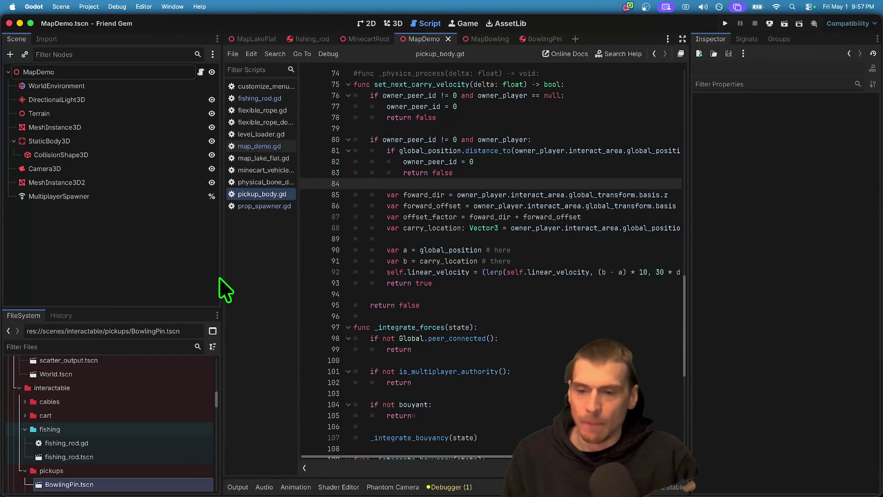
# - Narrow the side panel to widen the script editor, then open prop_spawner.gd
pyautogui.moveTo(220, 275); pyautogui.dragTo(203, 264)
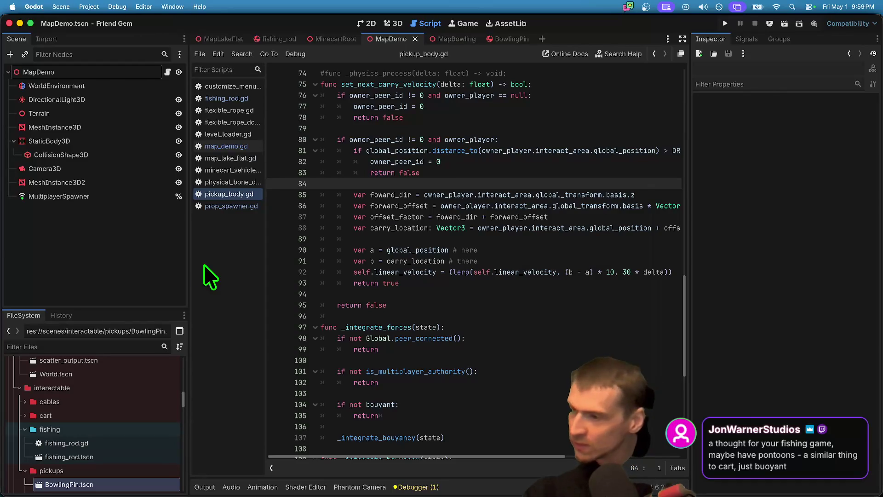
pyautogui.press('super+Tab')
pyautogui.press('super+Tab')
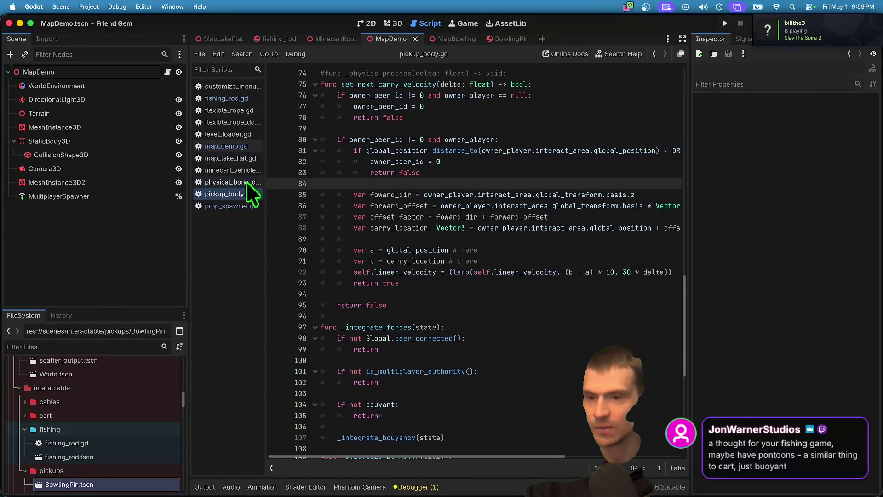
pyautogui.click(231, 206)
# - Uncomment the MINECART spawn line in spawn_props and run the game
pyautogui.click(544, 306)
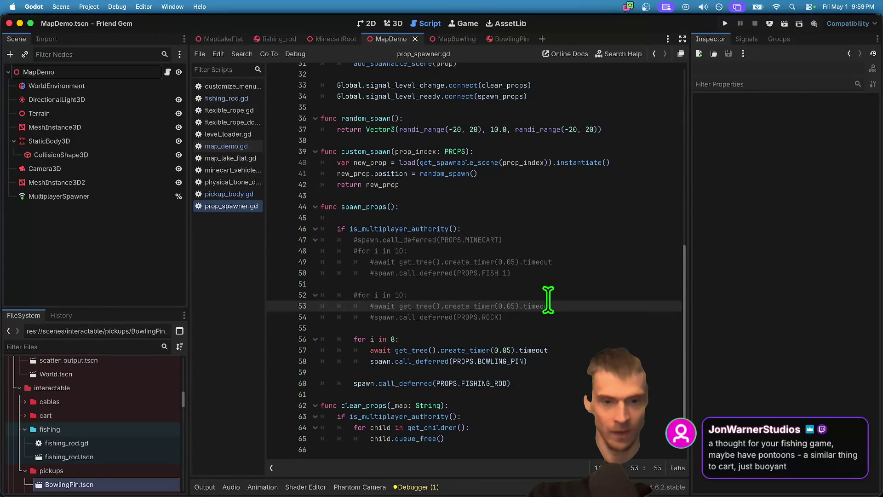
pyautogui.click(552, 240)
pyautogui.press('super+k')
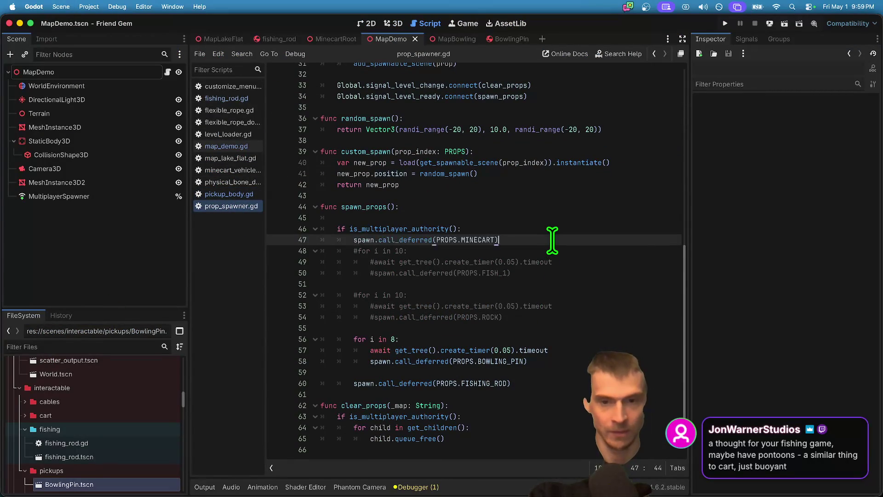
pyautogui.press('super+b')
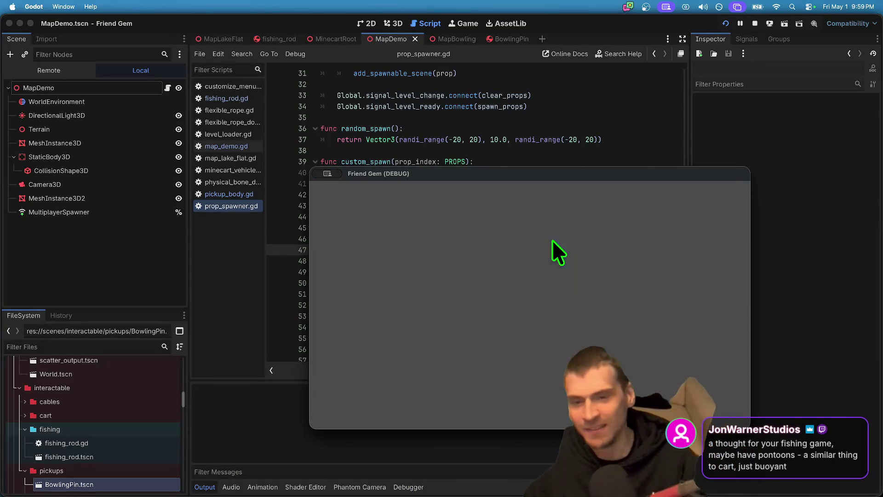
pyautogui.moveTo(528, 179); pyautogui.dragTo(380, 95)
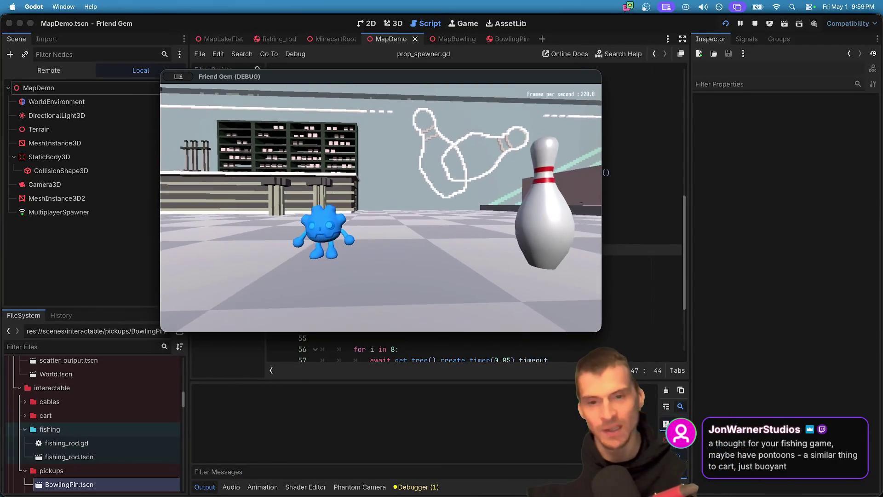
# - Load the MapLakeFlat level from the pause menu's Admin panel
pyautogui.press('Escape')
pyautogui.click(403, 236)
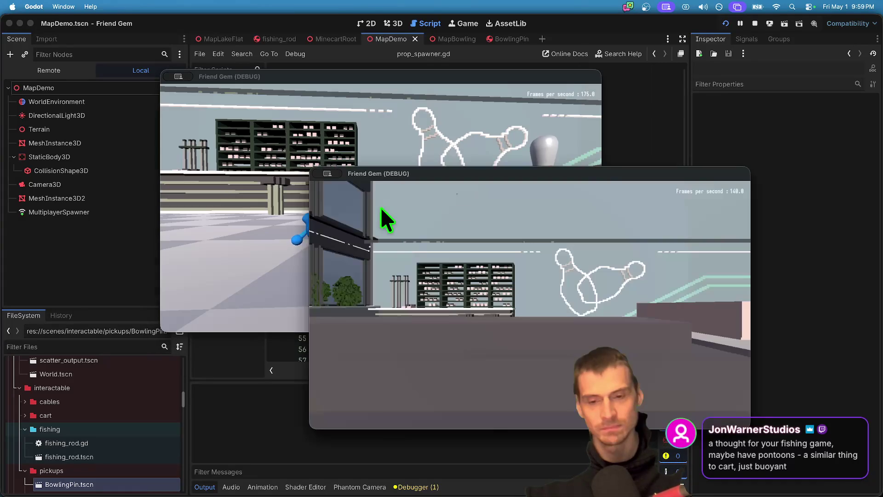
pyautogui.press('Escape')
pyautogui.click(530, 325)
pyautogui.click(694, 204)
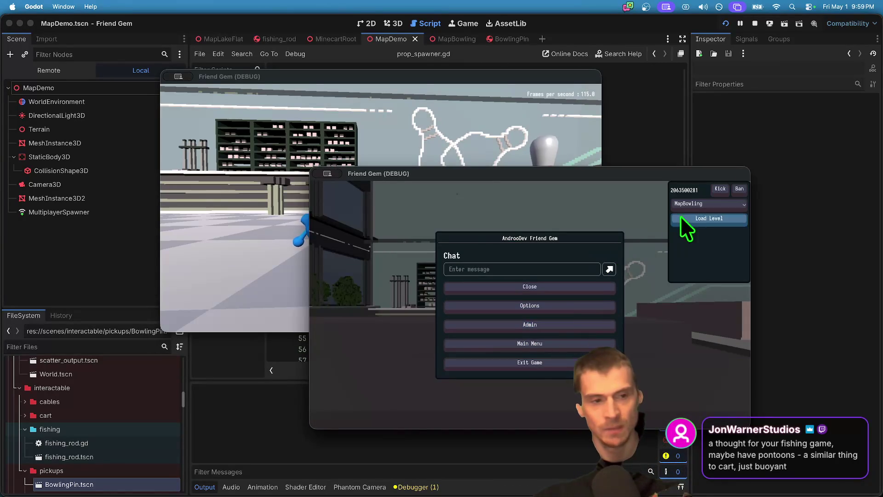
pyautogui.click(709, 235)
pyautogui.click(714, 214)
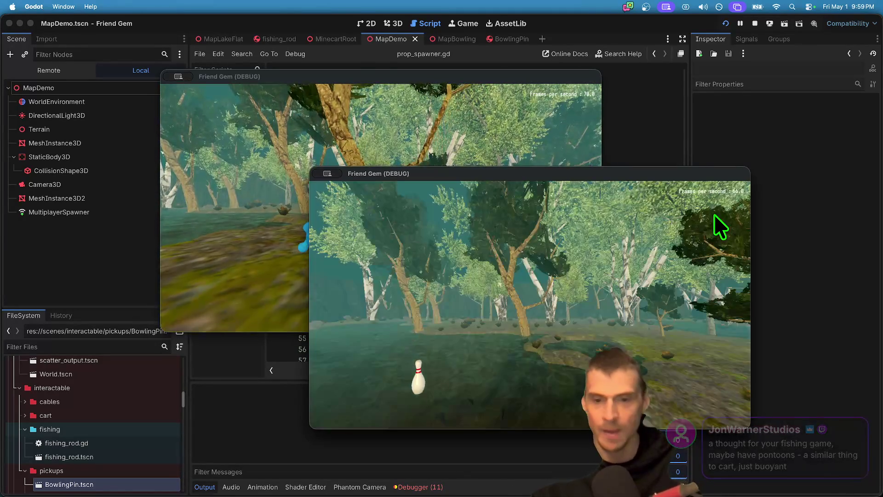
pyautogui.click(506, 128)
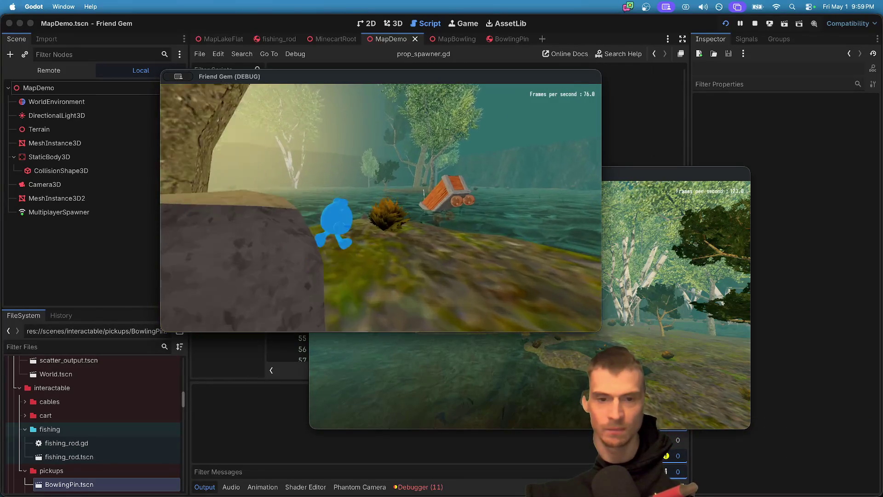
# - Walk the character into the lake beside the minecart and pick up the fishing bobber
pyautogui.press('w')
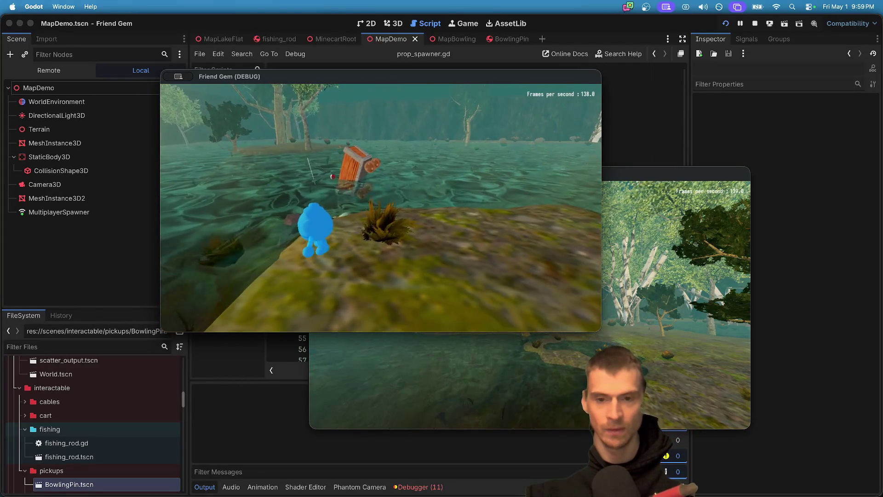
pyautogui.press('w')
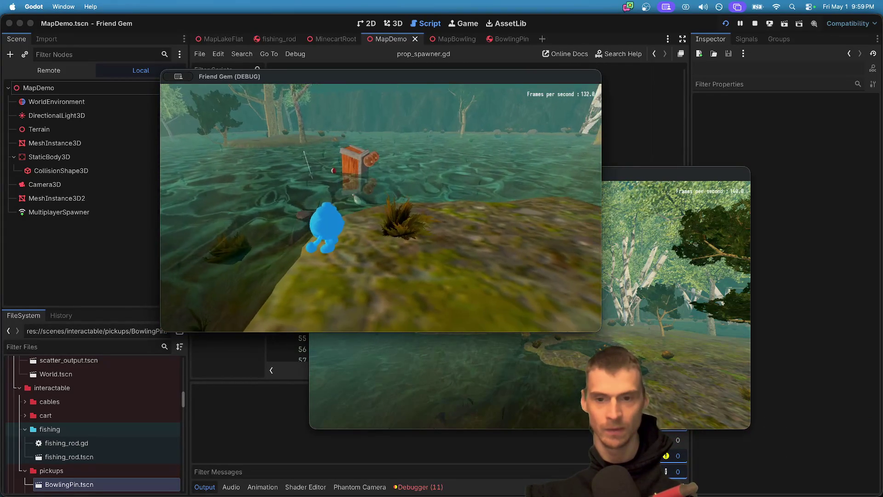
pyautogui.press('w')
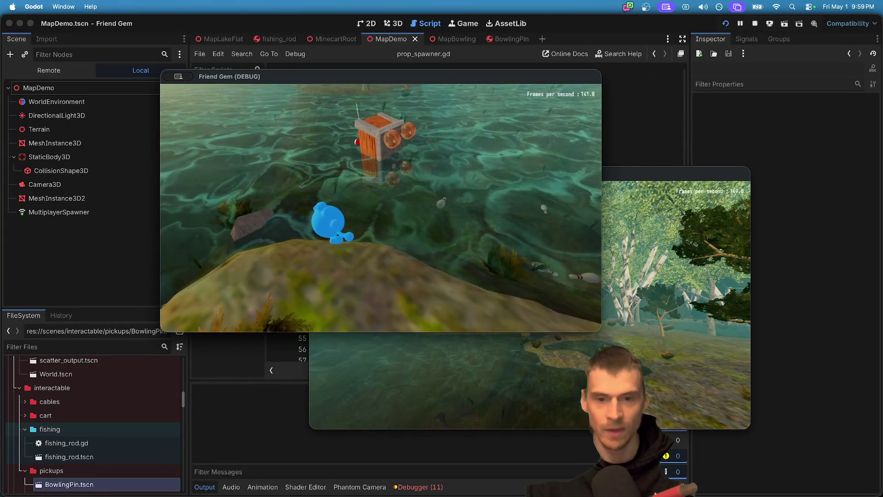
pyautogui.press('w')
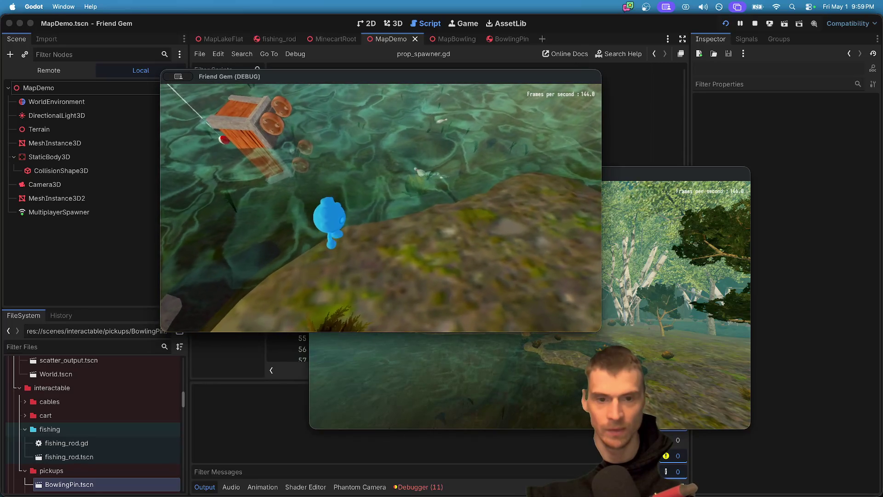
pyautogui.press('w')
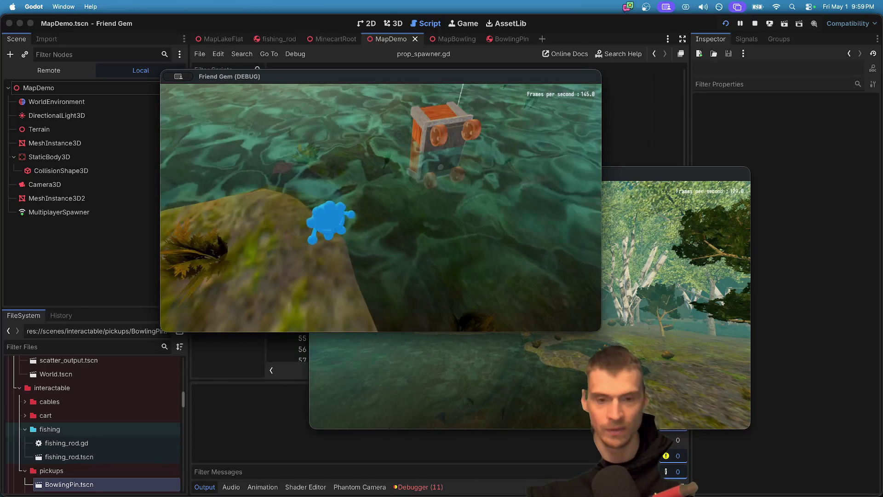
pyautogui.press('w')
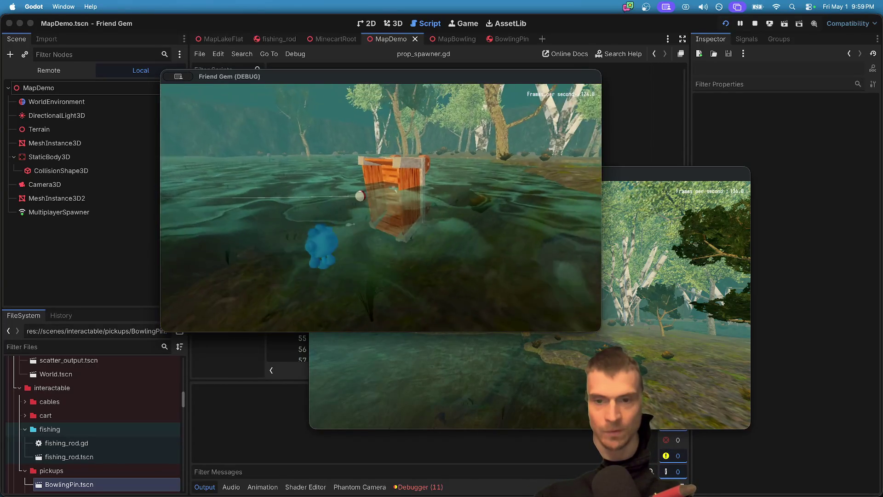
pyautogui.press('e')
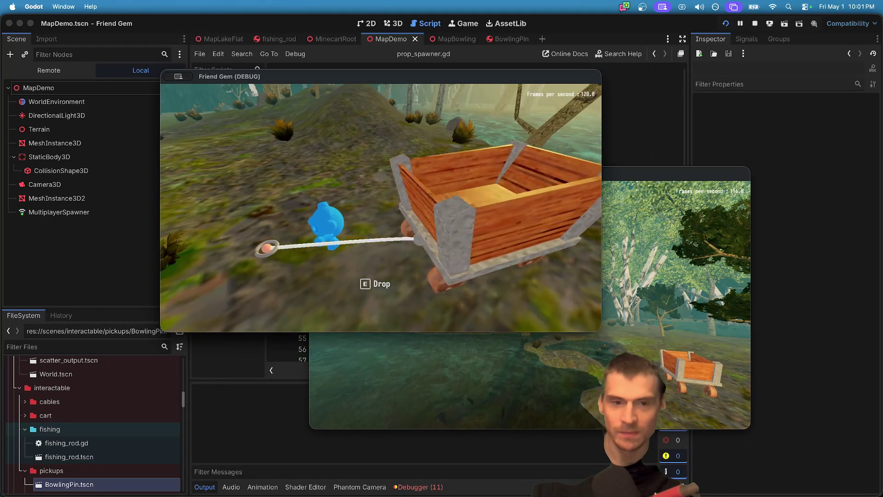
# - Release the cart line in the running game, then close the game window and stop the debug run
pyautogui.press('e')
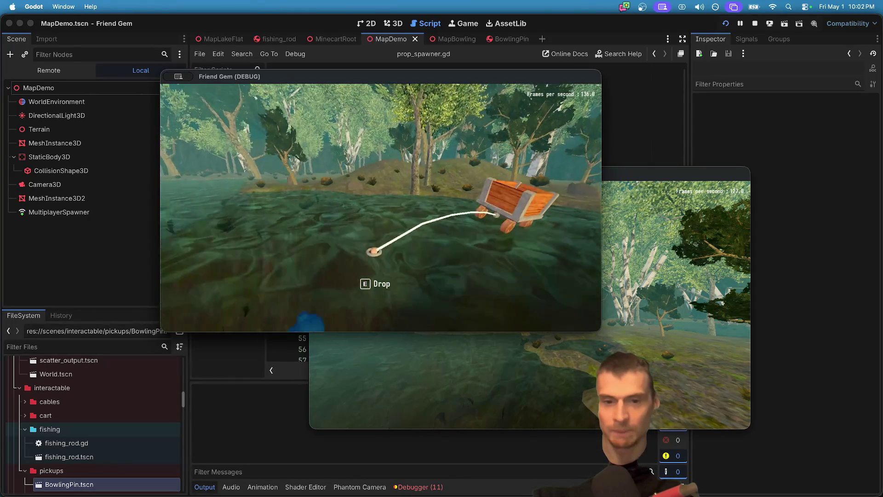
pyautogui.press('Escape')
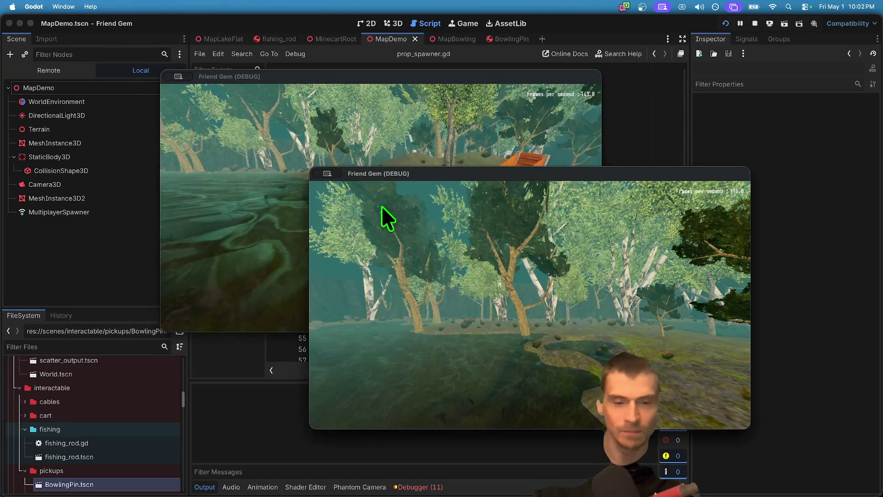
pyautogui.press('Escape')
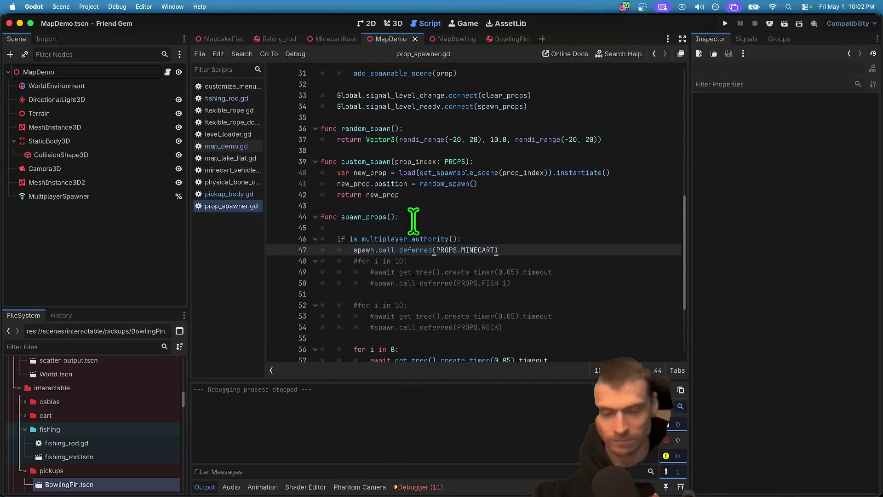
# - From the Debugger's Errors list, open the script behind the _find_scatter_btn error
pyautogui.click(420, 487)
pyautogui.scroll(-2, 483, 433)
pyautogui.scroll(2, 489, 437)
pyautogui.scroll(-2, 491, 432)
pyautogui.doubleClick(499, 440)
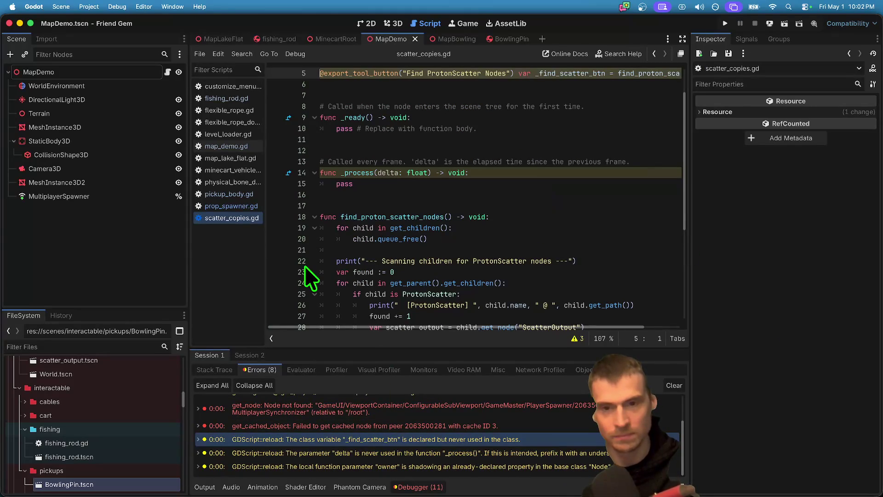
# - Switch to the MapLakeFlat scene with map_lake_flat.gd shown
pyautogui.scroll(2, 306, 263)
pyautogui.moveTo(395, 253); pyautogui.dragTo(280, 152)
pyautogui.scroll(-6, 287, 165)
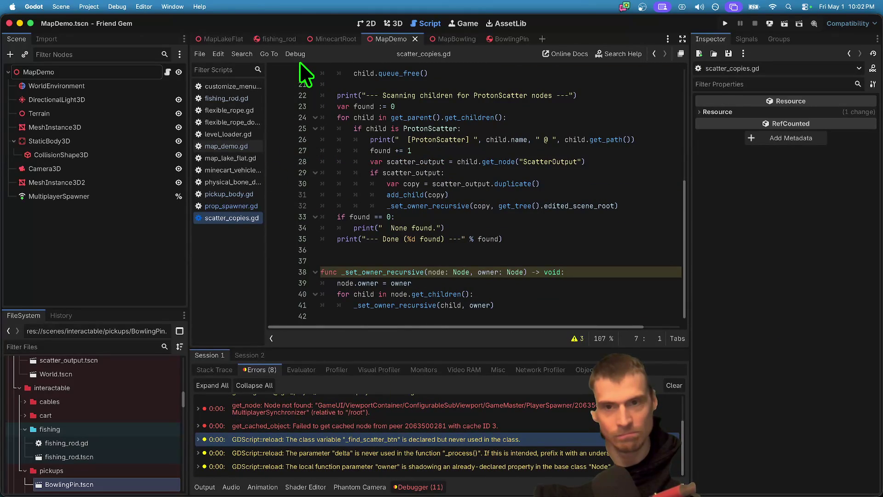
pyautogui.click(228, 37)
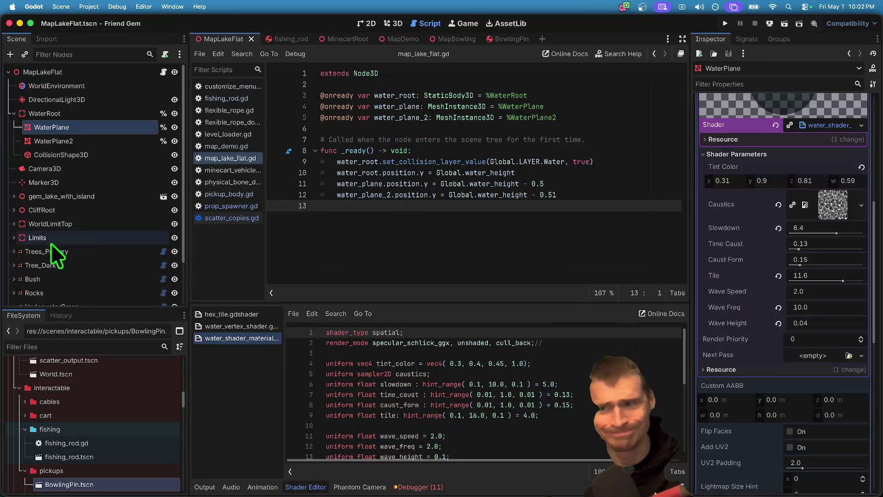
# - Detach scatter_copies.gd from the SCATTER_COPIES node and filter the FileSystem by 'scatter'
pyautogui.rightClick(76, 295)
pyautogui.press('Escape')
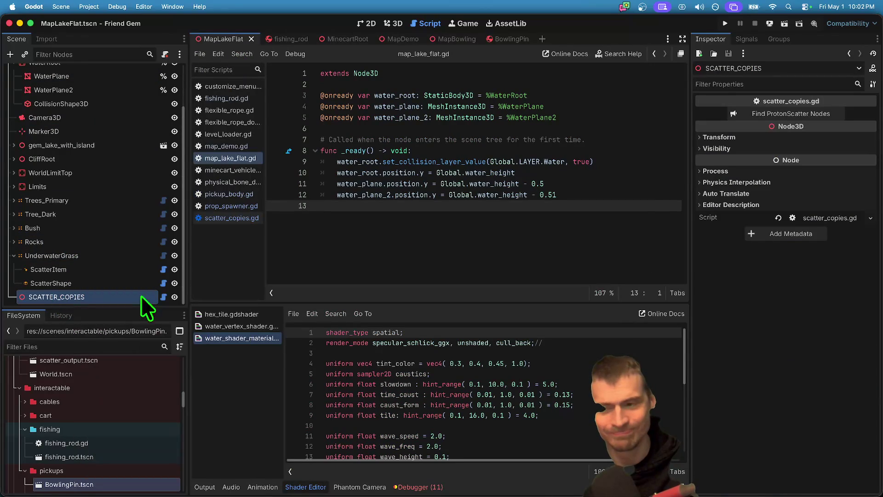
pyautogui.click(162, 298)
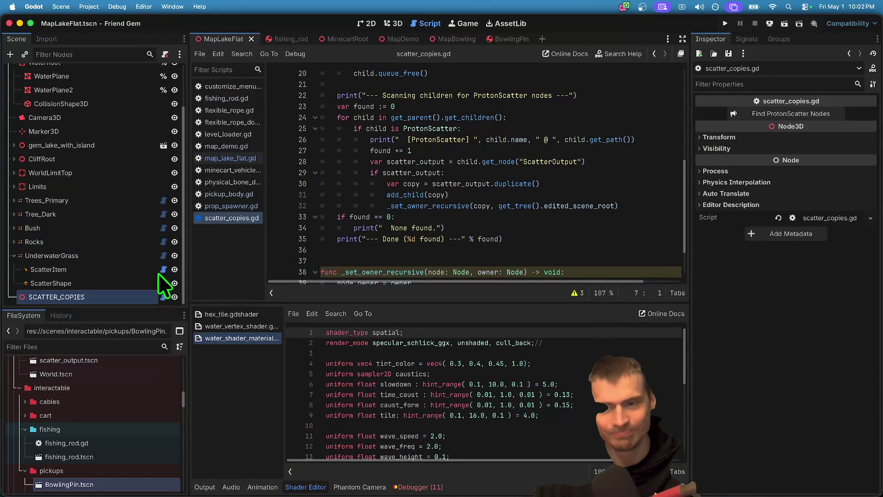
pyautogui.rightClick(226, 219)
pyautogui.press('Escape')
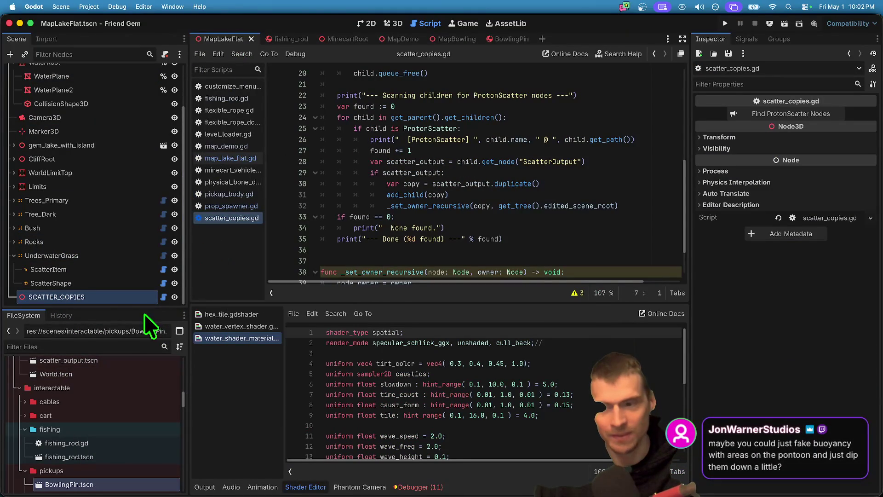
pyautogui.click(165, 55)
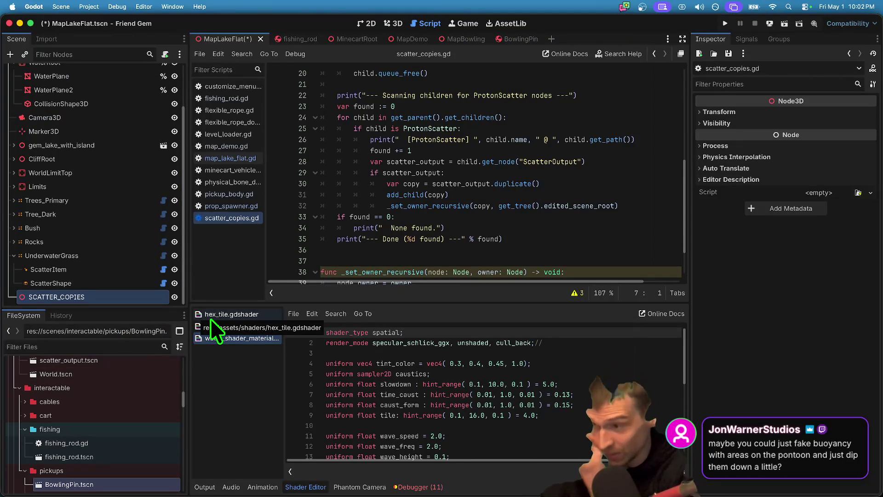
pyautogui.write('scatter')
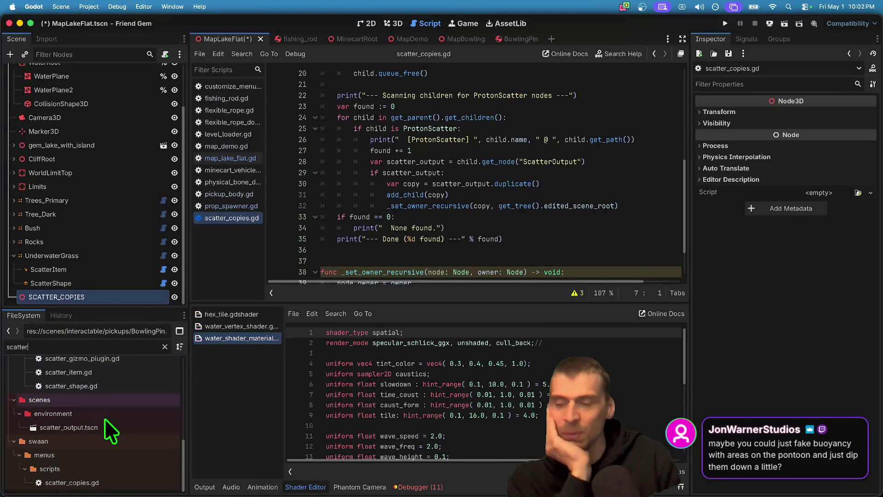
# - Delete scatter_copies.gd from the project, then switch to the planning document in Firefox
pyautogui.rightClick(106, 474)
pyautogui.click(89, 482)
pyautogui.rightClick(89, 482)
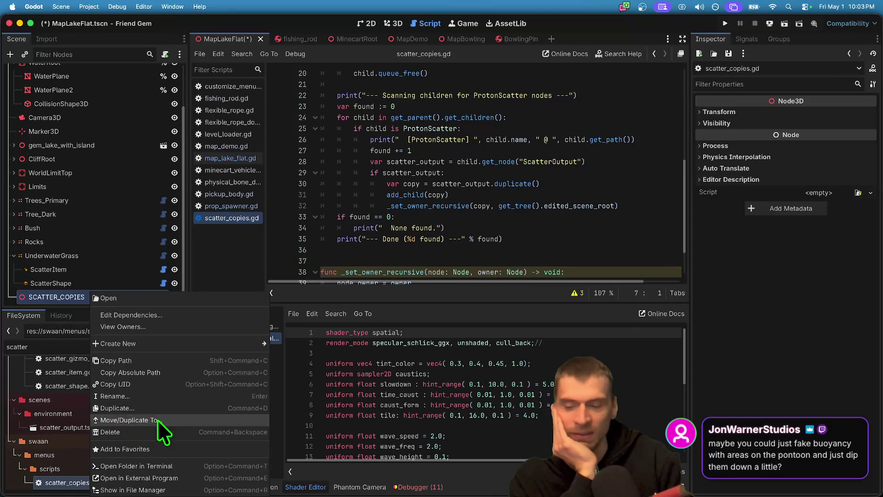
pyautogui.click(154, 431)
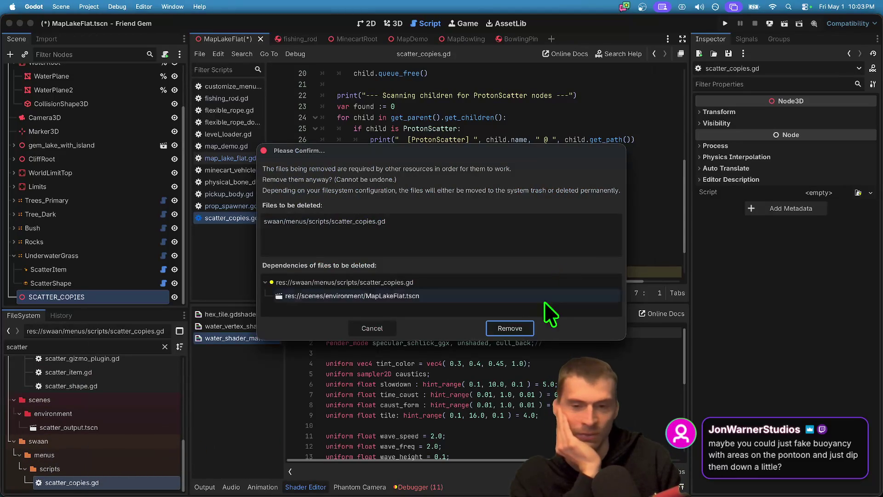
pyautogui.click(510, 328)
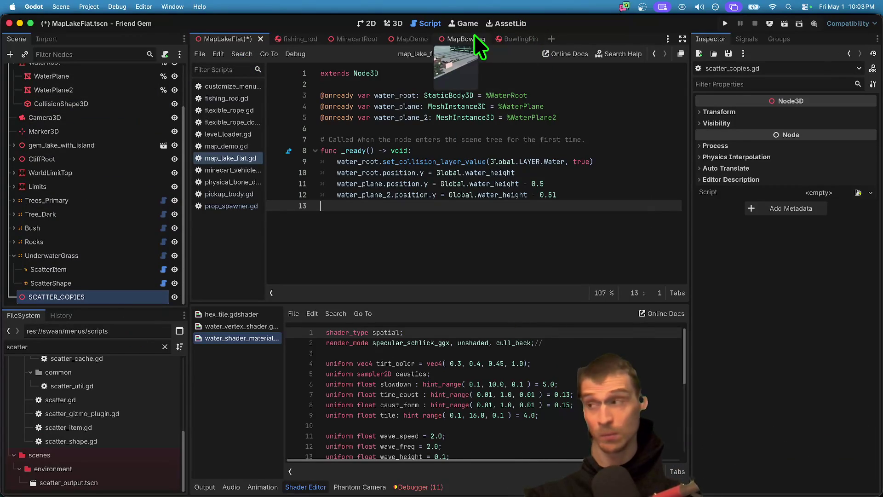
pyautogui.doubleClick(114, 346)
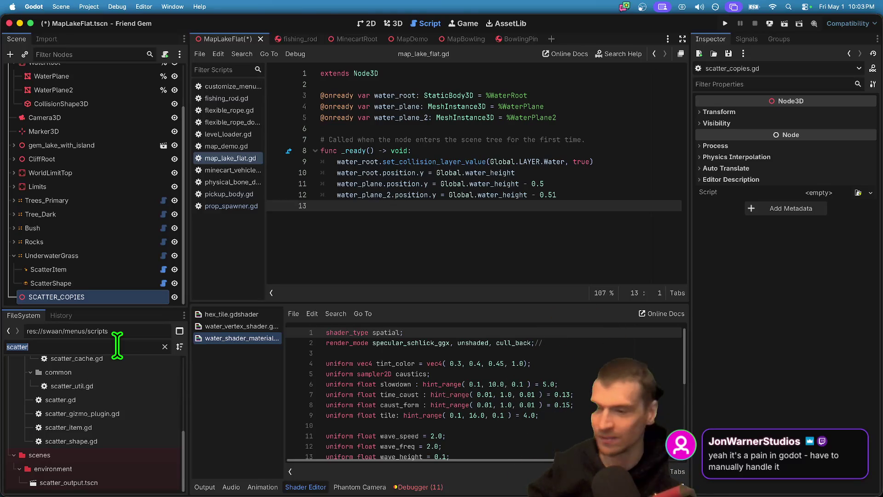
pyautogui.press('super+Tab')
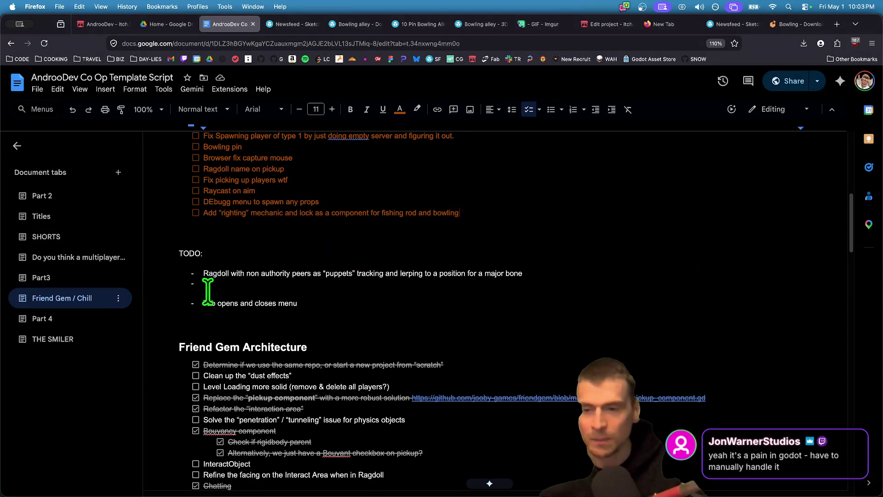
# - Replace the TODO block with the checklist item 'Apply downward forcewhen landing on minecart'
pyautogui.moveTo(349, 290)
pyautogui.mouseDown()
pyautogui.moveTo(109, 262)
pyautogui.moveTo(128, 227)
pyautogui.moveTo(187, 220)
pyautogui.mouseUp()
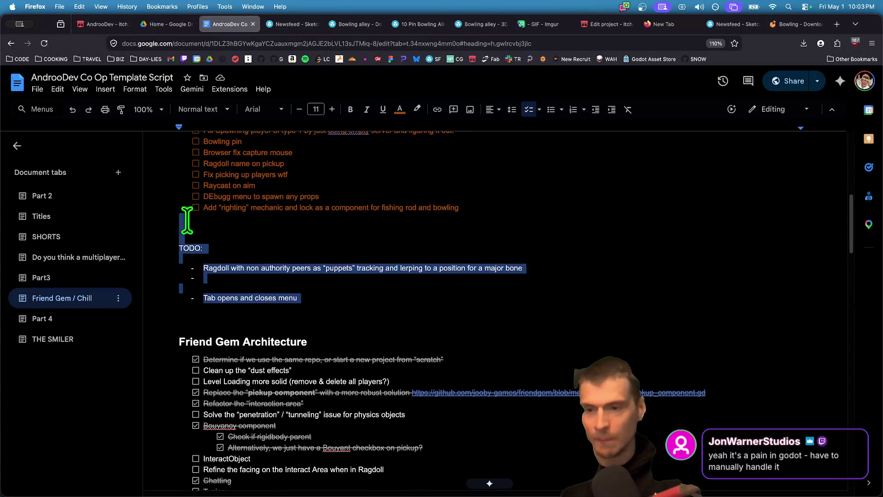
pyautogui.press('BackSpace')
pyautogui.press('Up')
pyautogui.press('Return')
pyautogui.write('Apply da')
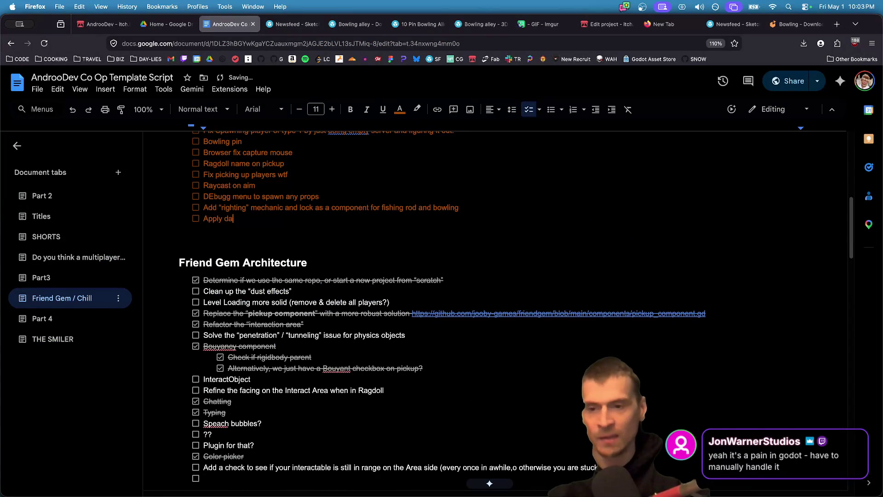
pyautogui.press('BackSpace')
pyautogui.write('o')
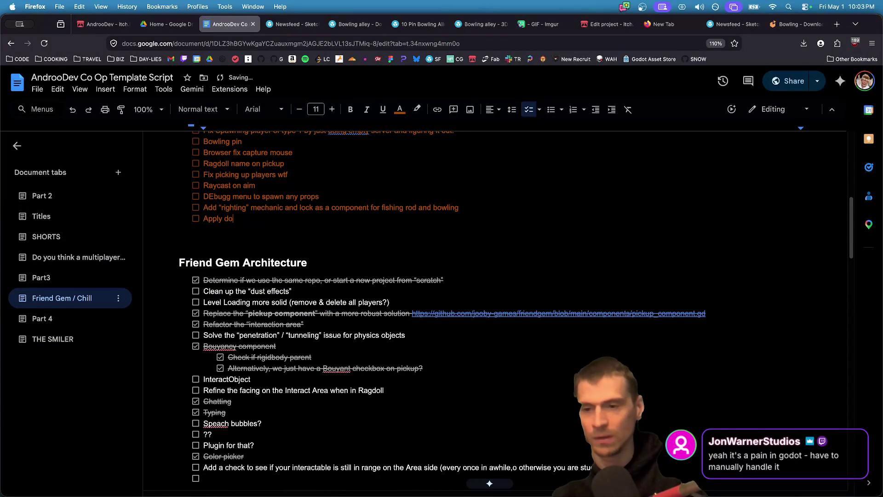
pyautogui.write('wnward f')
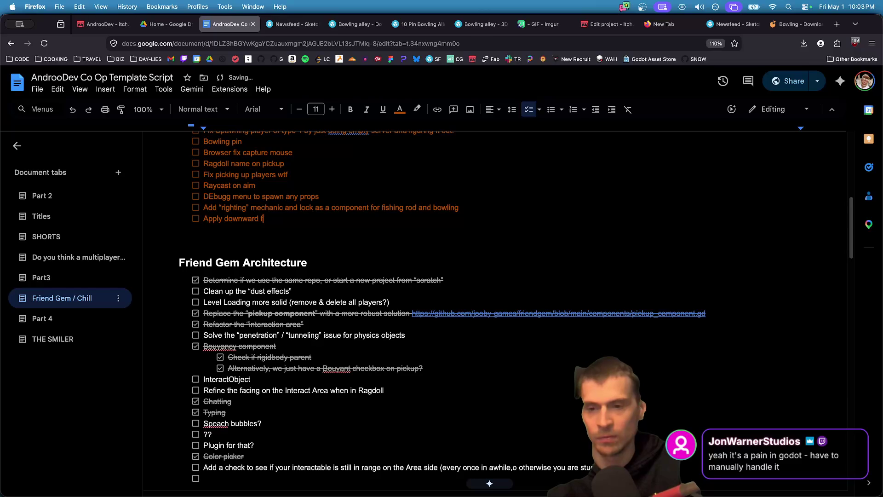
pyautogui.write('orcewhen')
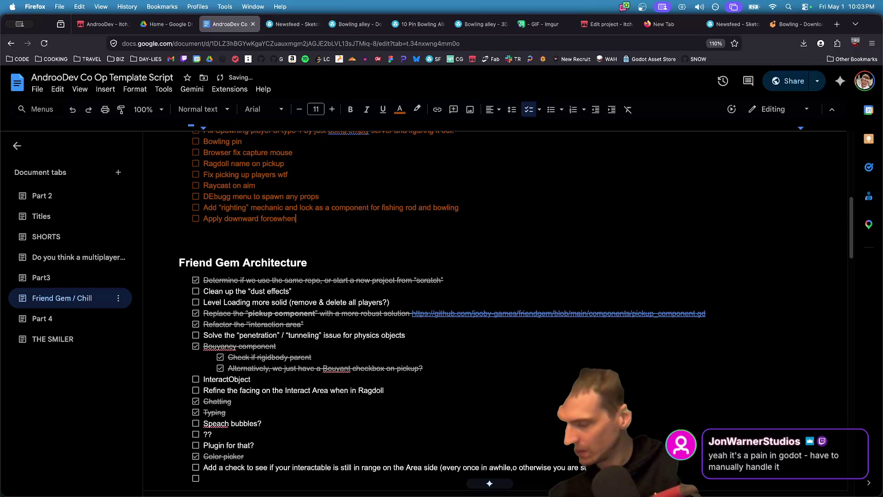
pyautogui.write(' landing on minecart')
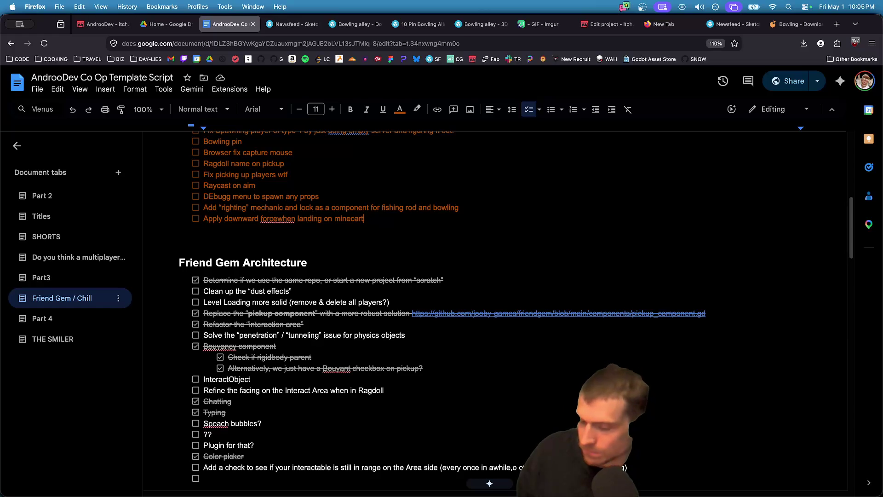
pyautogui.press('super+Tab')
pyautogui.press('super+Tab')
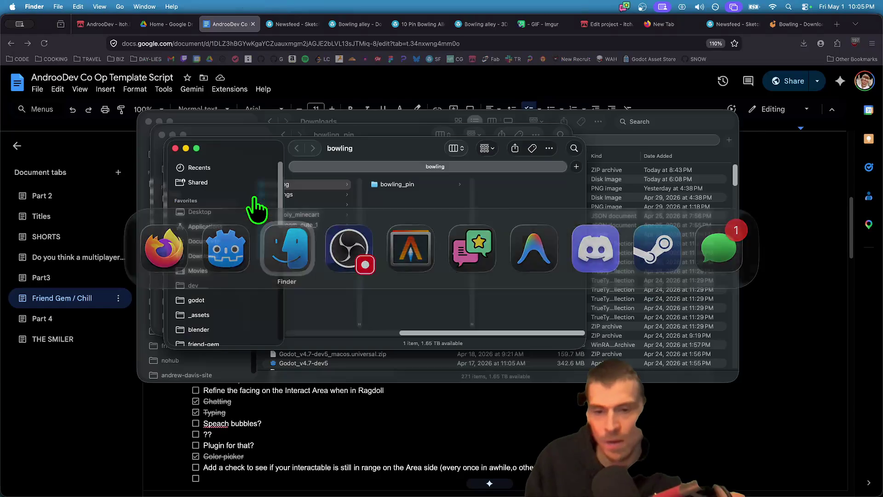
# - Back in Godot, save the MapBowling scene and open map_demo.gd for the MapDemo scene
pyautogui.press('super+Tab')
pyautogui.press('super+Tab')
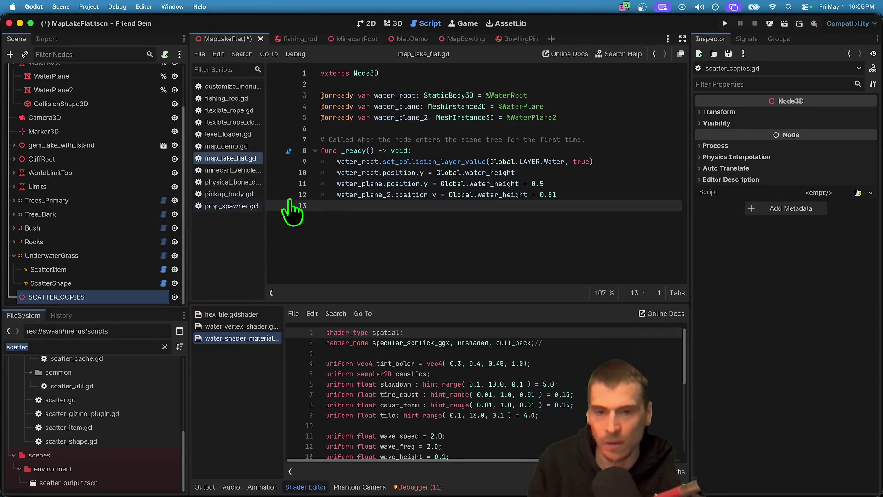
pyautogui.moveTo(349, 41)
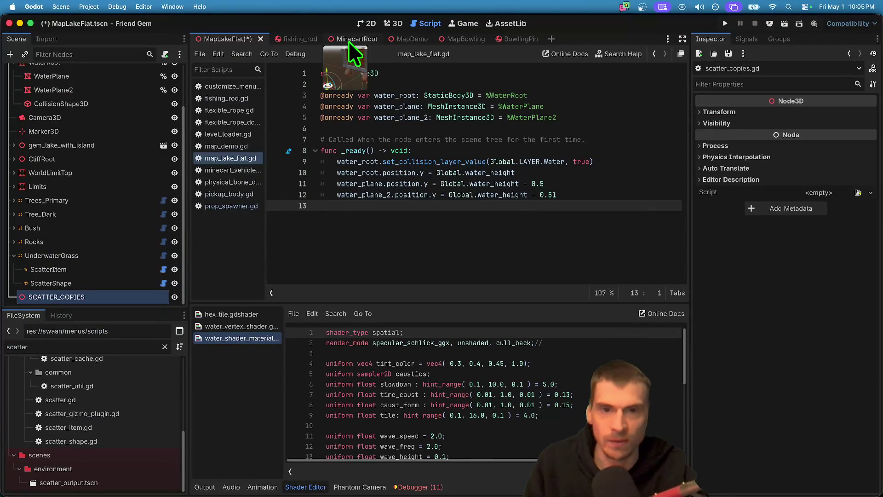
pyautogui.click(460, 35)
pyautogui.click(393, 27)
pyautogui.moveTo(414, 184)
pyautogui.mouseDown()
pyautogui.moveTo(359, 175)
pyautogui.moveTo(441, 178)
pyautogui.moveTo(439, 154)
pyautogui.mouseUp()
pyautogui.press('super+s')
pyautogui.hotkey('ctrl', 'shift', 'Tab')
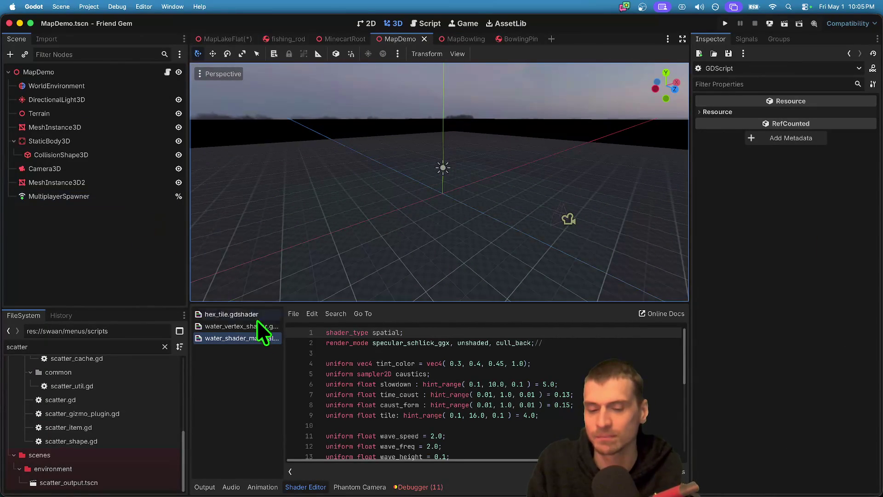
pyautogui.click(168, 72)
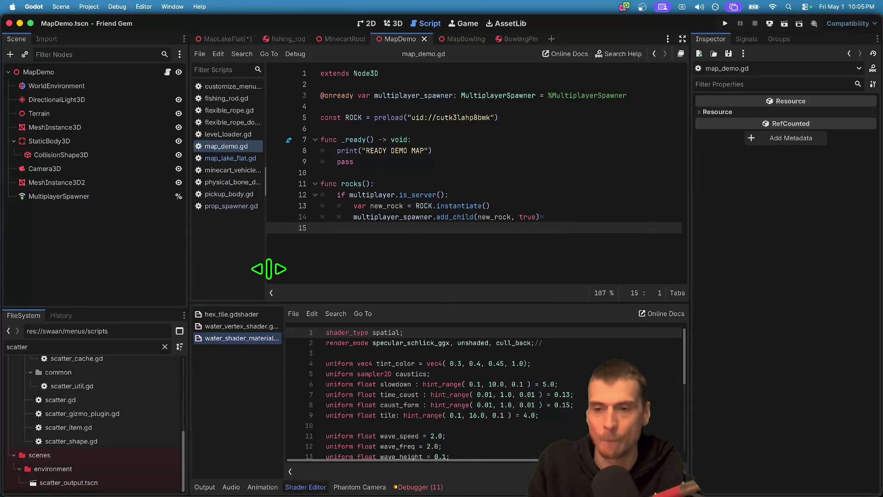
# - In prop_spawner.gd, comment out the bowling pin, fishing rod and minecart spawn lines
pyautogui.moveTo(266, 268); pyautogui.dragTo(272, 268)
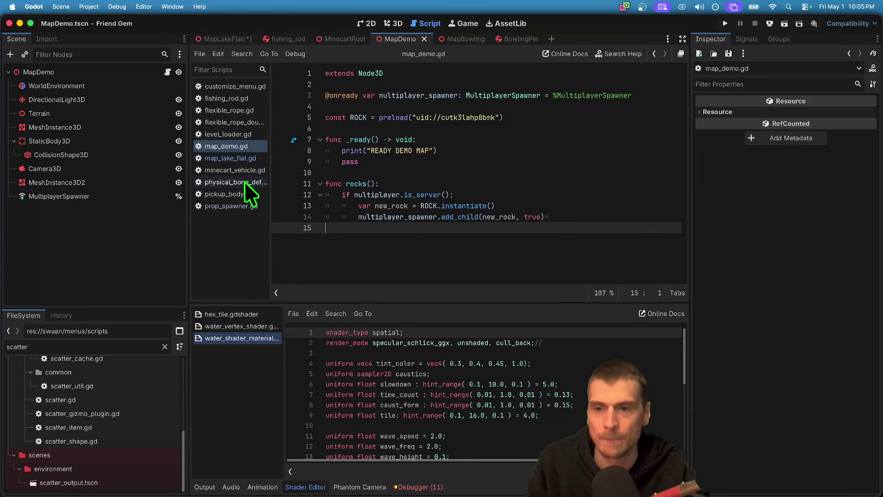
pyautogui.click(245, 203)
pyautogui.scroll(-5, 544, 254)
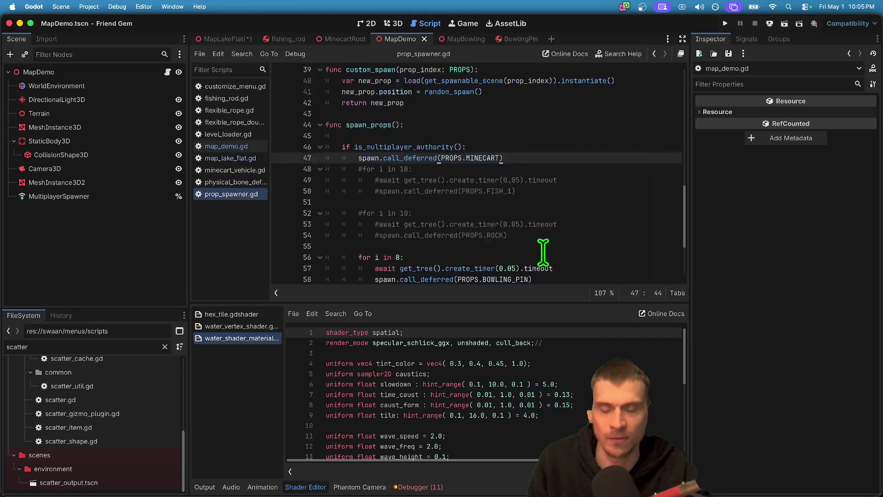
pyautogui.moveTo(517, 225); pyautogui.dragTo(314, 175)
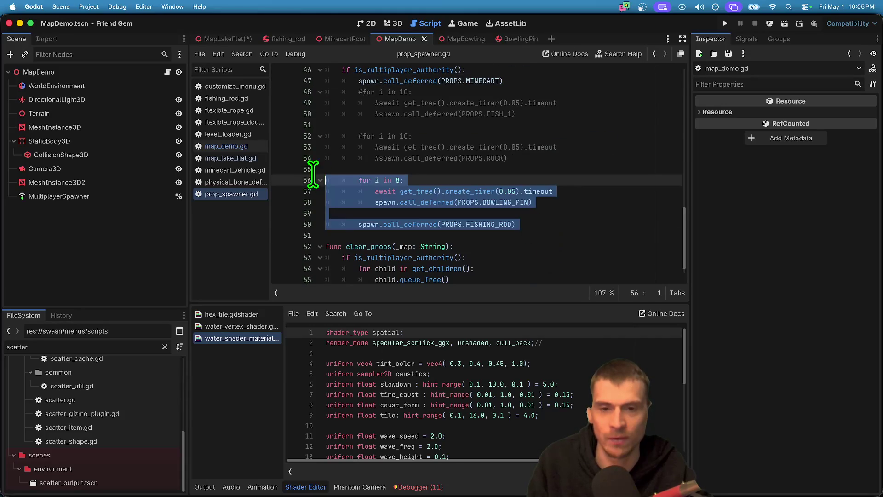
pyautogui.hotkey('ctrl', 'k')
pyautogui.scroll(3, 556, 92)
pyautogui.click(574, 168)
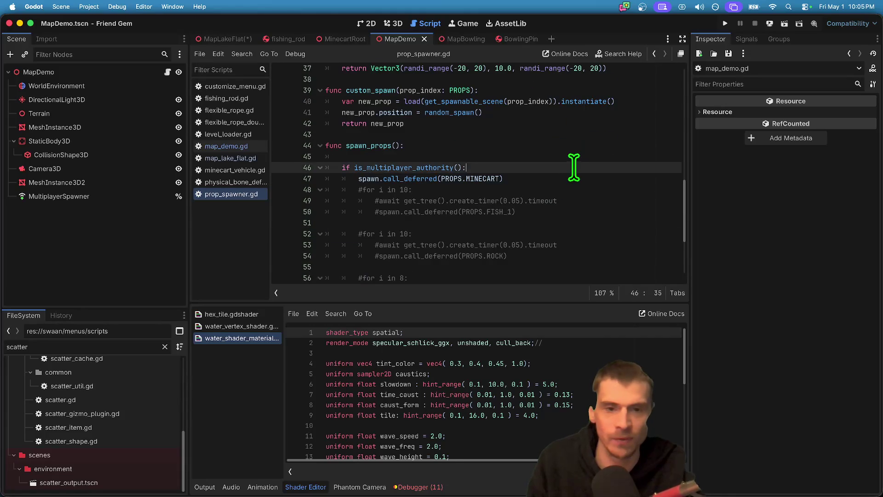
pyautogui.press('Down')
pyautogui.hotkey('ctrl', 'k')
# - Add an indented pass under the authority check and save prop_spawner.gd
pyautogui.scroll(-2, 575, 170)
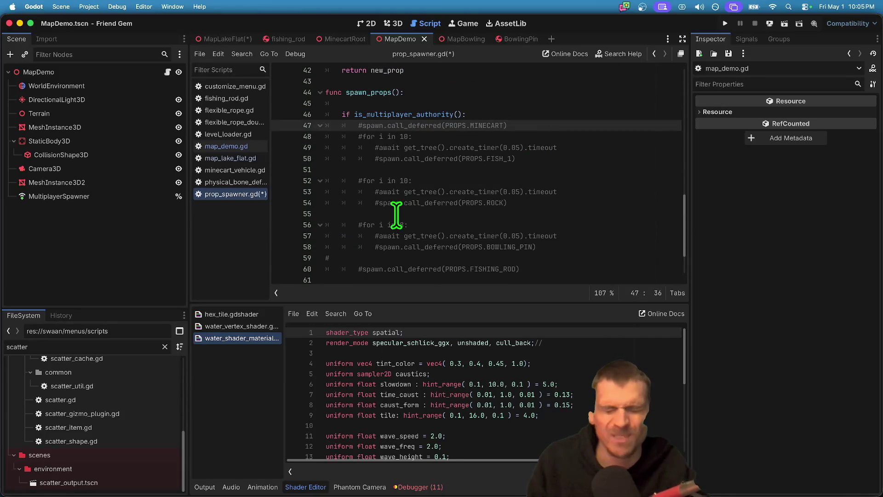
pyautogui.press('Up')
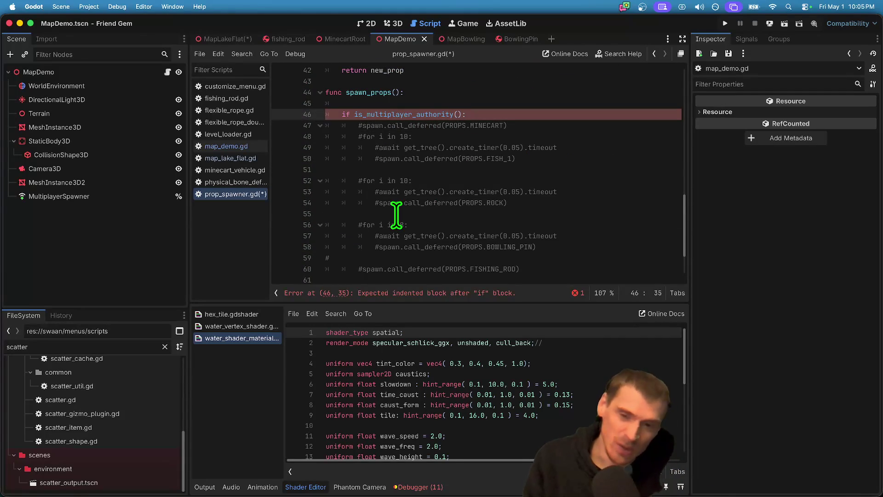
pyautogui.press('Return')
pyautogui.write('pas')
pyautogui.hotkey('ctrl', 's')
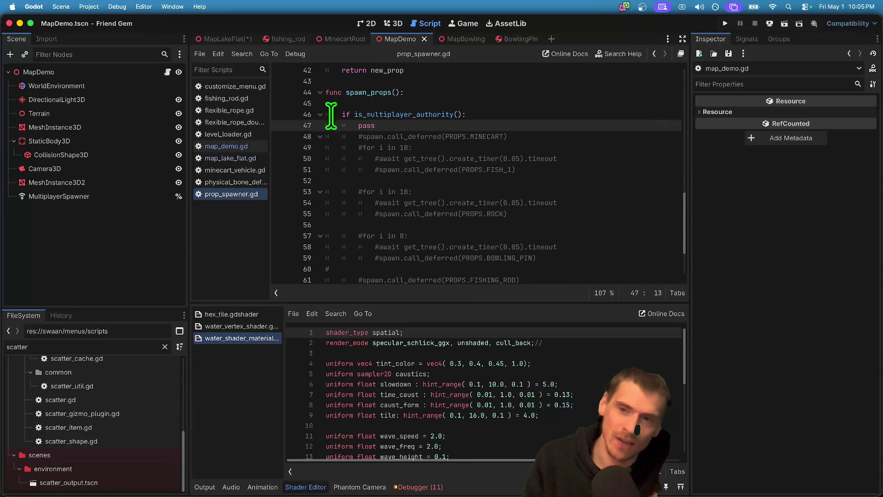
# - Return to the 3D view and cycle the scene tabs to MapBowling
pyautogui.click(392, 23)
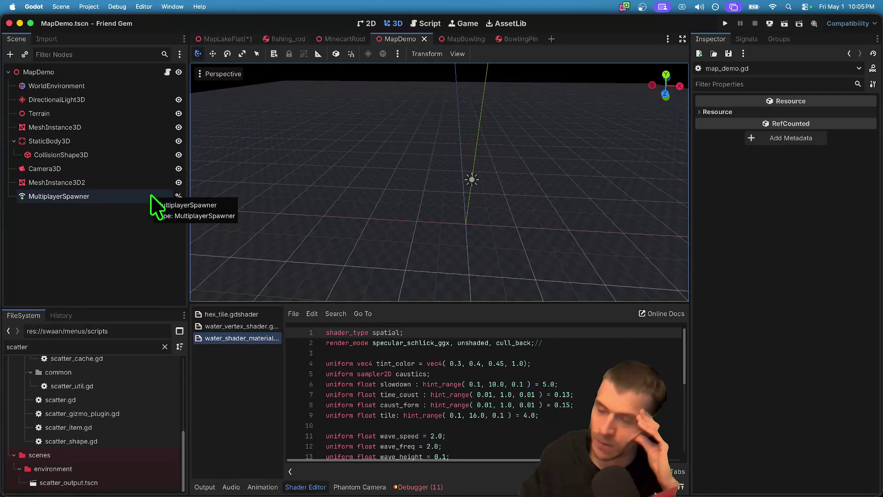
pyautogui.press('super+Tab')
pyautogui.press('super+shift+Tab')
pyautogui.press('super+shift+Tab')
pyautogui.press('super+Tab')
pyautogui.press('super+Tab')
pyautogui.press('super+shift+Tab')
pyautogui.press('super+shift+Tab')
pyautogui.press('super+shift+Tab')
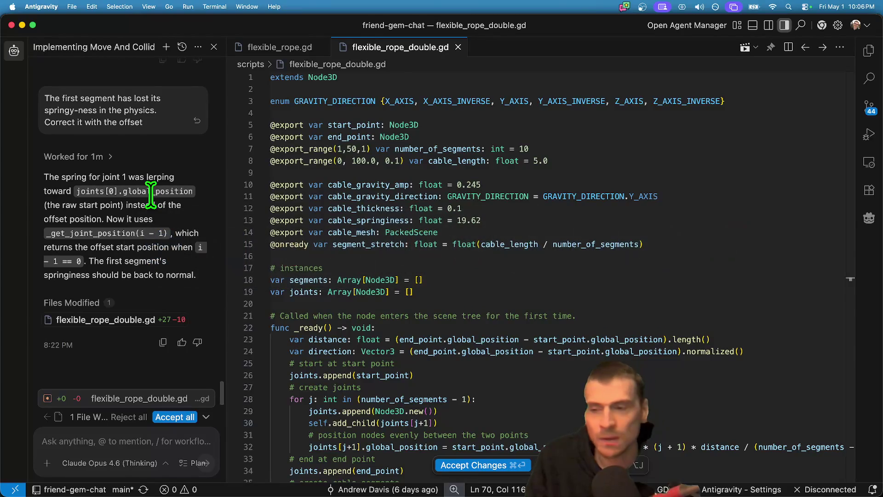
pyautogui.press('super+Tab')
pyautogui.hotkey('ctrl', 'shift', 'Tab')
pyautogui.hotkey('ctrl', 'Tab')
pyautogui.hotkey('ctrl', 'Tab')
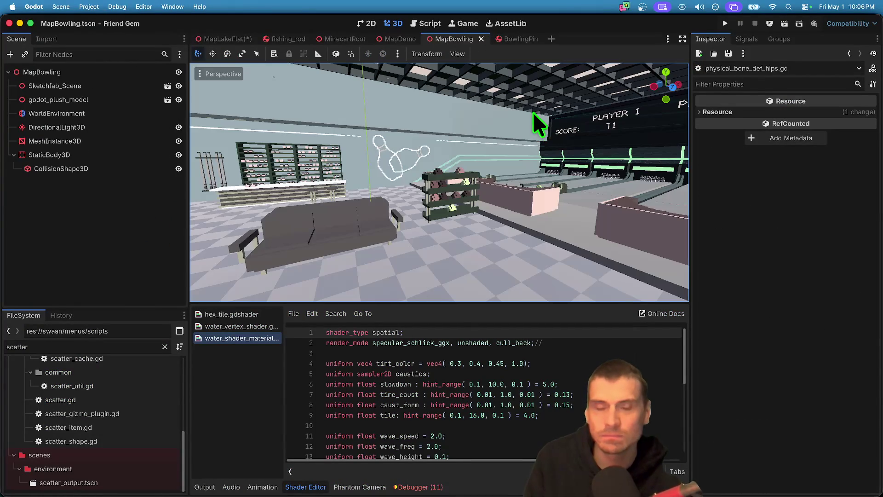
# - Cycle the scene tabs back to MapDemo and open map_demo.gd from its script icon
pyautogui.hotkey('ctrl', 'shift', 'Tab')
pyautogui.hotkey('ctrl', 'shift', 'Tab')
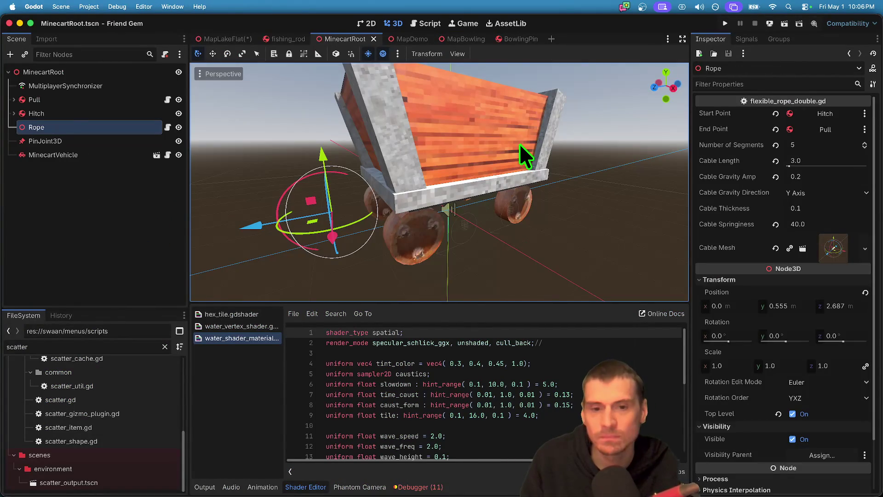
pyautogui.hotkey('ctrl', 'Tab')
pyautogui.press('super+Tab')
pyautogui.press('super+Tab')
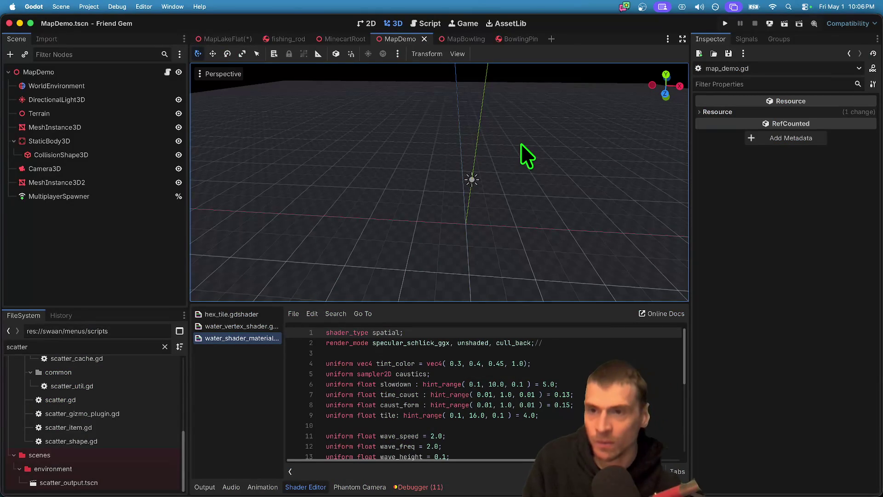
pyautogui.click(168, 72)
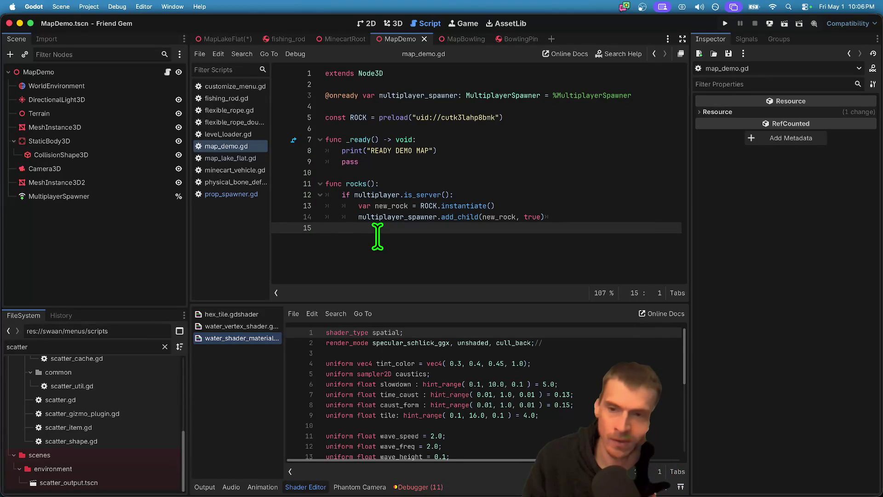
# - Open prop_spawner.gd and delete the extra empty line above the enum
pyautogui.click(242, 180)
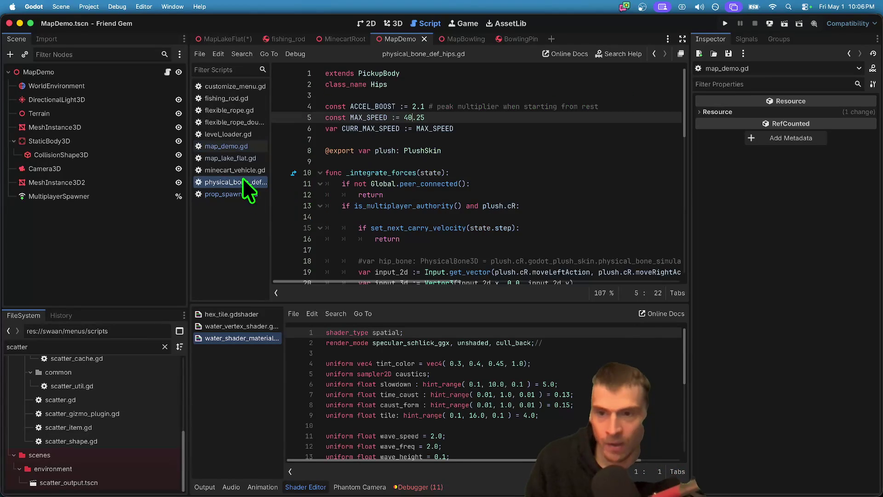
pyautogui.click(236, 197)
pyautogui.scroll(8, 465, 175)
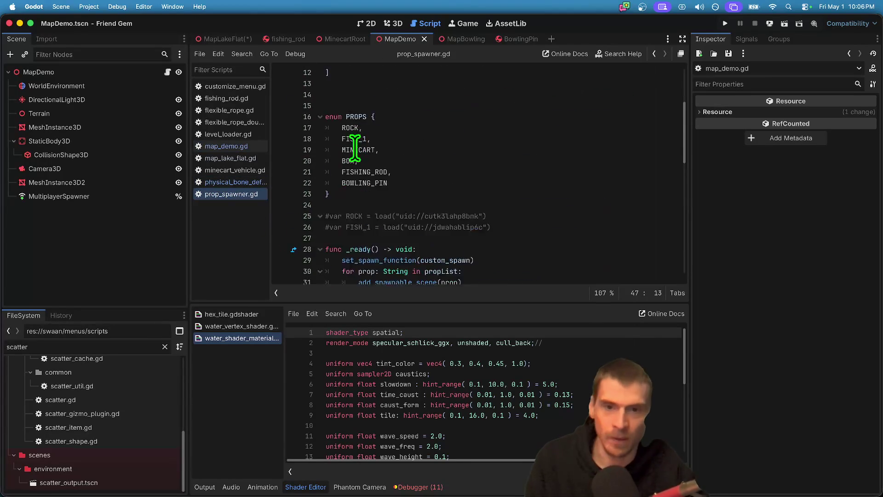
pyautogui.click(460, 205)
pyautogui.press('BackSpace')
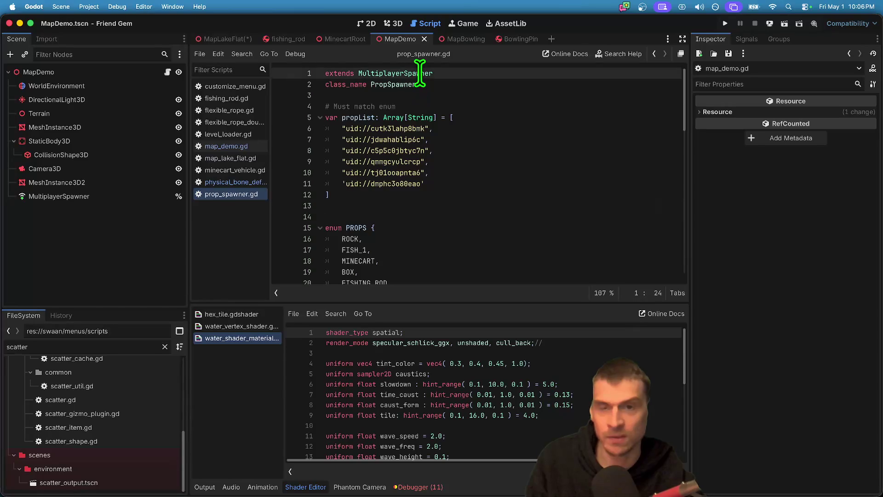
# - Search all project files for the class name PropSpawner
pyautogui.doubleClick(416, 73)
pyautogui.doubleClick(390, 85)
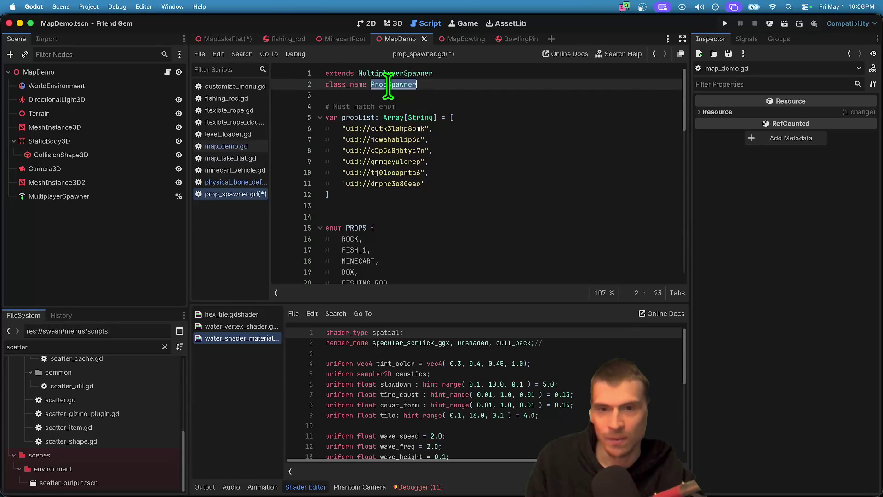
pyautogui.hotkey('ctrl', 'shift', 'f')
pyautogui.click(445, 298)
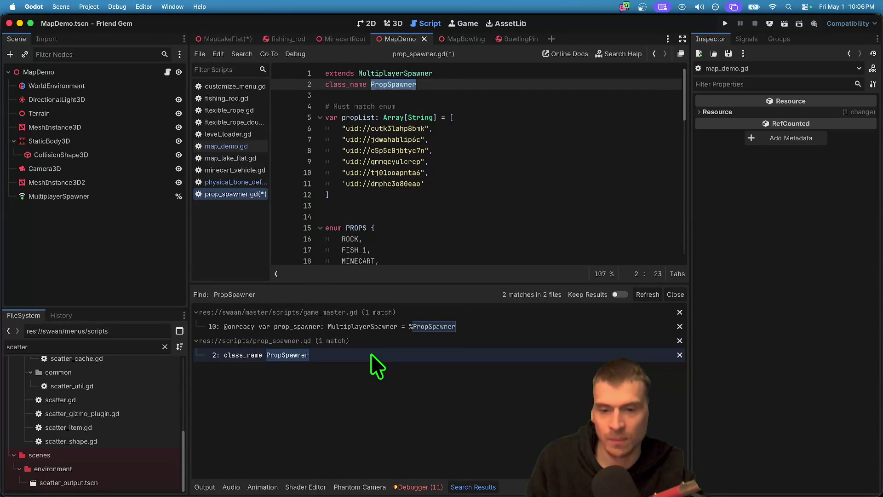
pyautogui.click(385, 320)
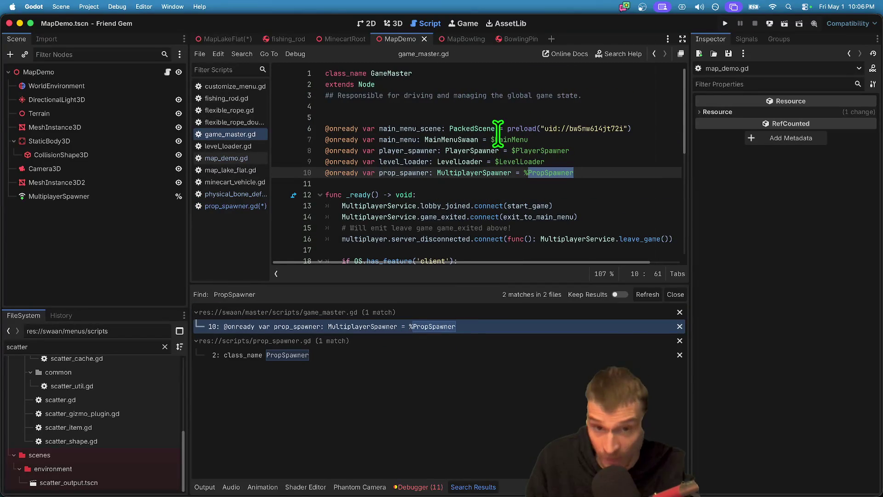
pyautogui.scroll(-1, 498, 133)
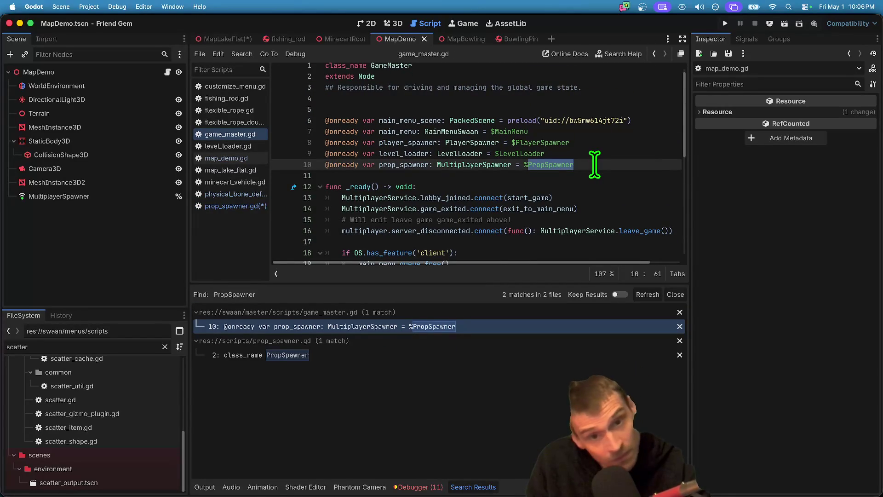
pyautogui.click(395, 187)
pyautogui.doubleClick(396, 198)
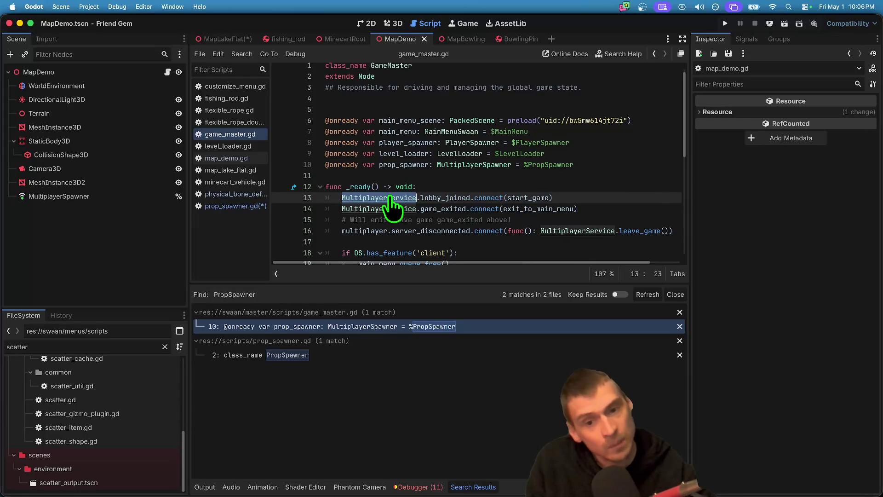
pyautogui.keyDown('super'); pyautogui.click(450, 199); pyautogui.keyUp('super')
pyautogui.scroll(-2, 540, 195)
pyautogui.scroll(-3, 541, 196)
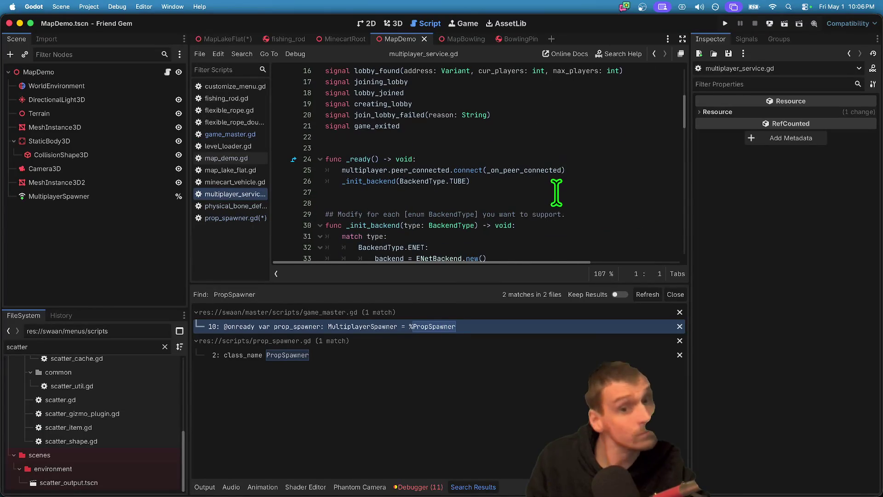
pyautogui.scroll(5, 543, 189)
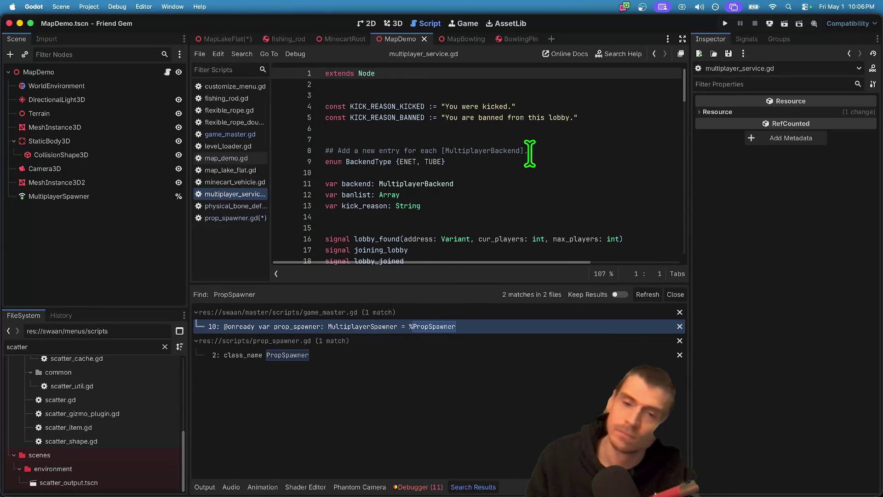
pyautogui.press('super+alt+Left')
pyautogui.press('super+alt+Left')
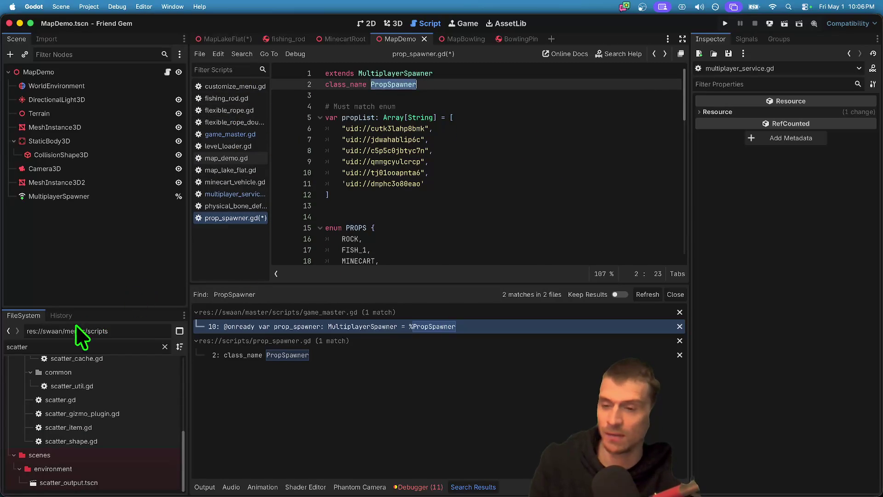
# - Filter the FileSystem by 'glob' and open global.gd in the script editor
pyautogui.doubleClick(87, 347)
pyautogui.write('glob')
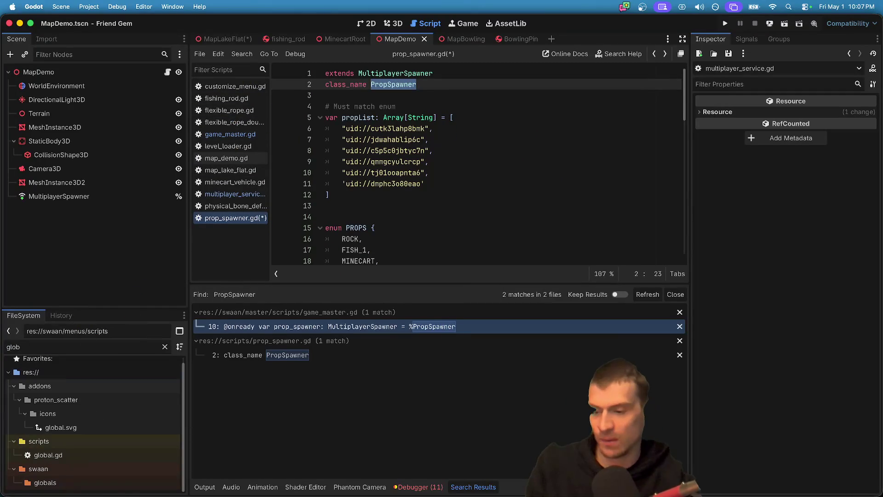
pyautogui.doubleClick(110, 458)
pyautogui.scroll(-5, 468, 211)
pyautogui.scroll(15, 468, 203)
# - Look through global.gd around the water_subnerged line and line 16, then open level_loader.gd
pyautogui.click(515, 239)
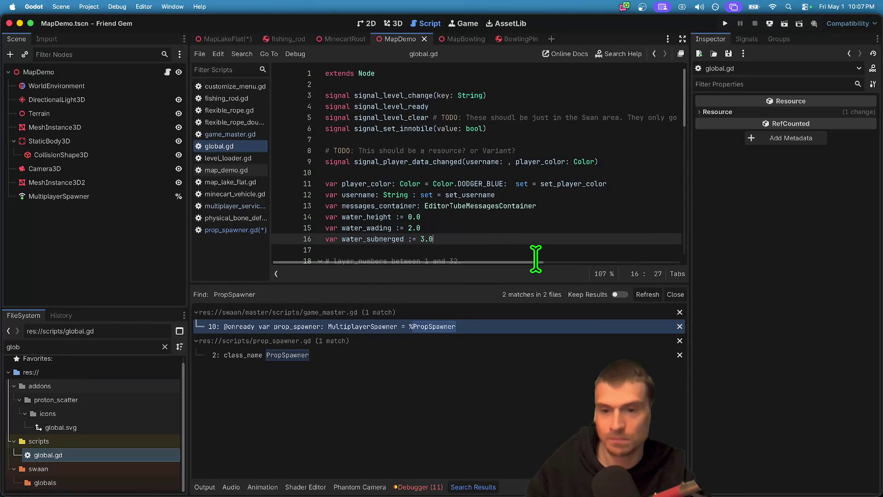
pyautogui.scroll(-1, 510, 209)
pyautogui.scroll(-4, 509, 209)
pyautogui.scroll(5, 510, 207)
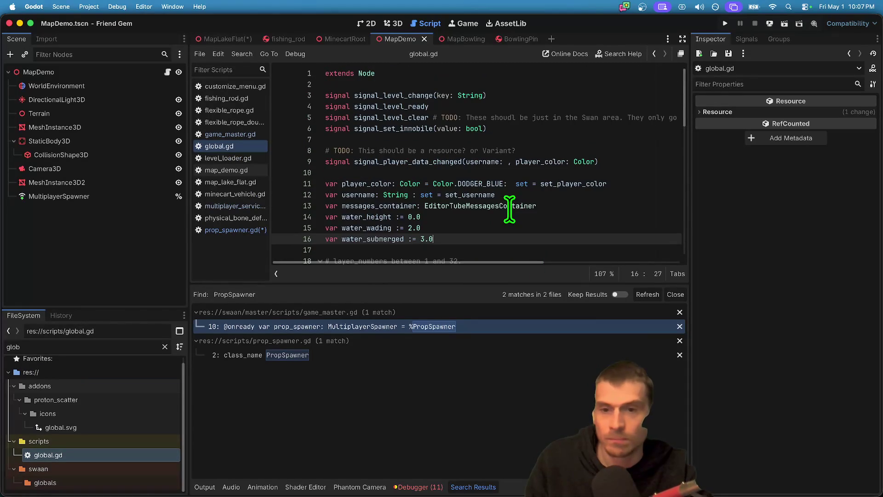
pyautogui.click(524, 83)
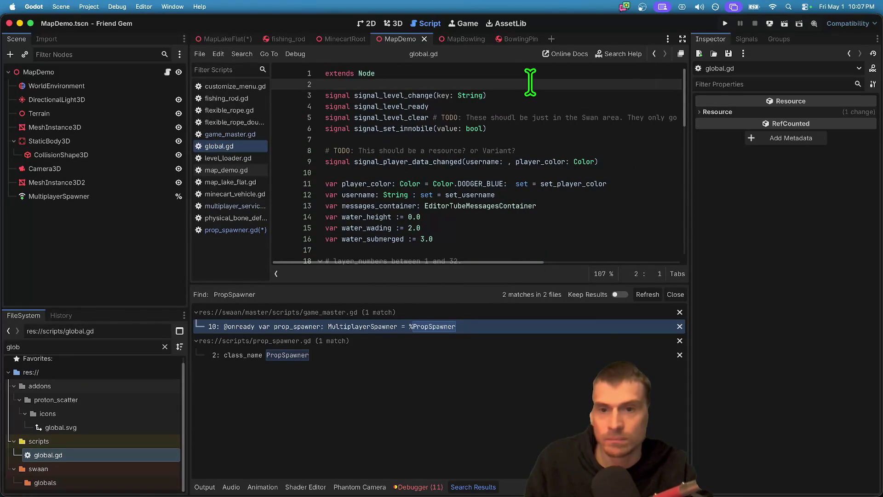
pyautogui.scroll(-5, 535, 192)
pyautogui.scroll(-12, 535, 192)
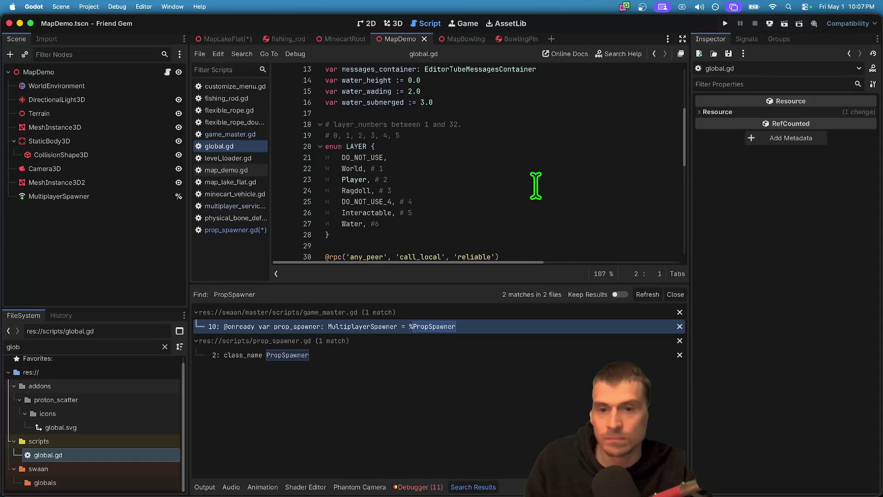
pyautogui.scroll(11, 536, 186)
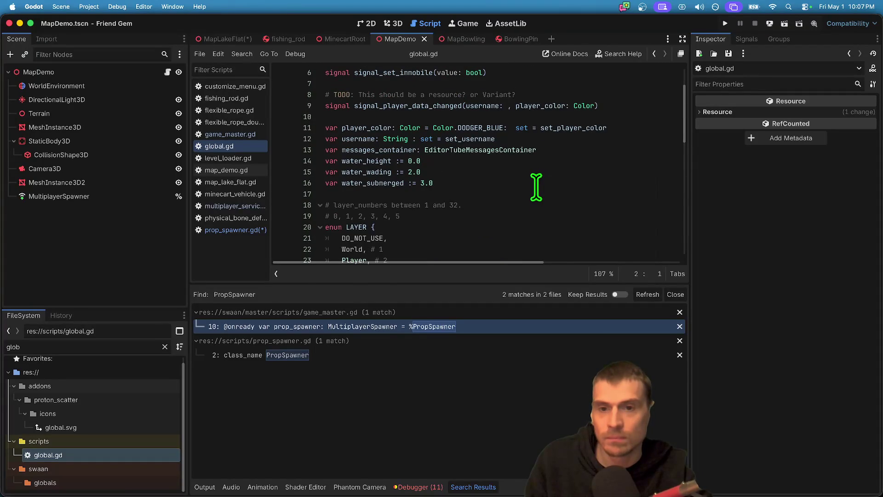
pyautogui.click(536, 184)
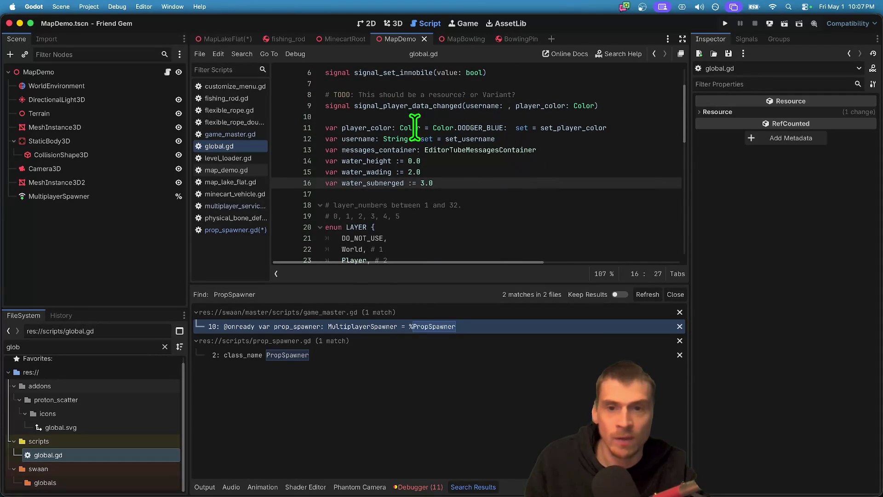
pyautogui.scroll(5, 387, 204)
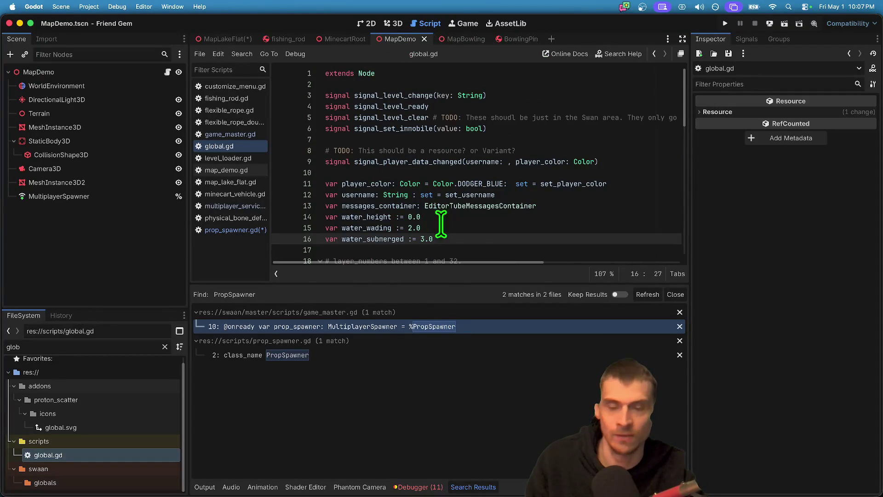
pyautogui.moveTo(451, 284); pyautogui.dragTo(407, 383)
pyautogui.scroll(-3, 450, 252)
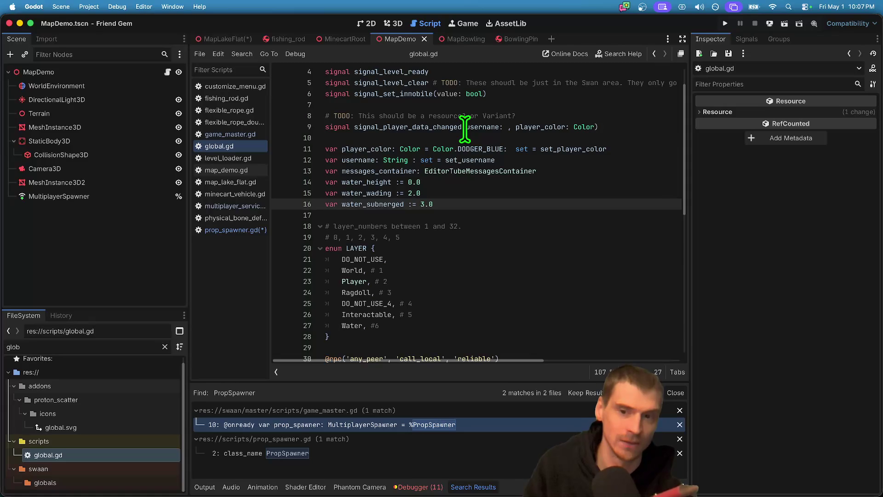
pyautogui.moveTo(299, 44)
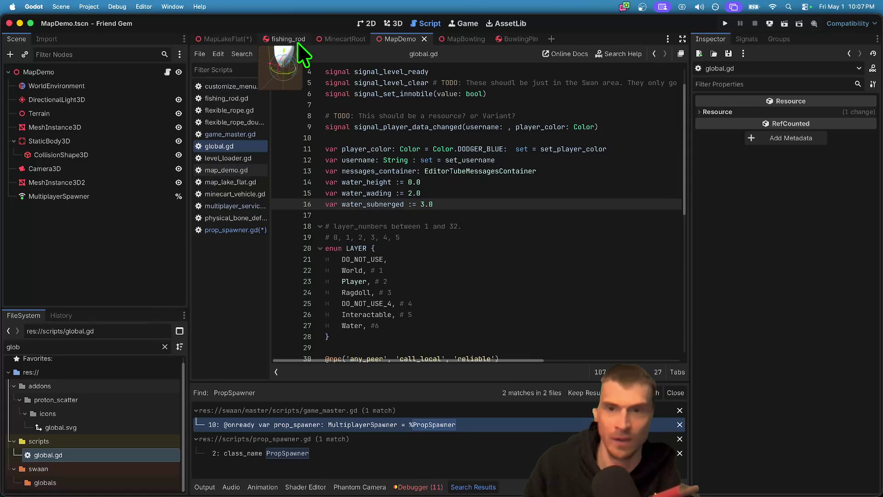
pyautogui.click(233, 158)
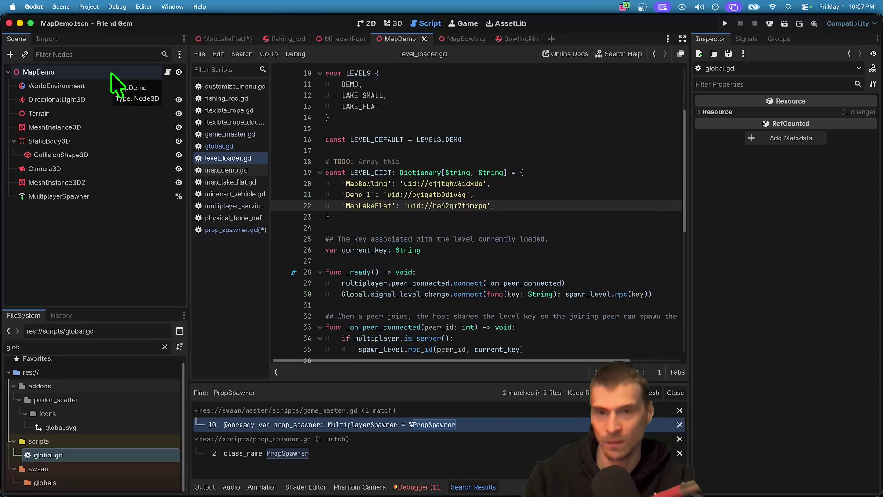
# - Select the MapDemo root, filter FileSystem to 'gam', and open game_master.tscn
pyautogui.scroll(1, 373, 192)
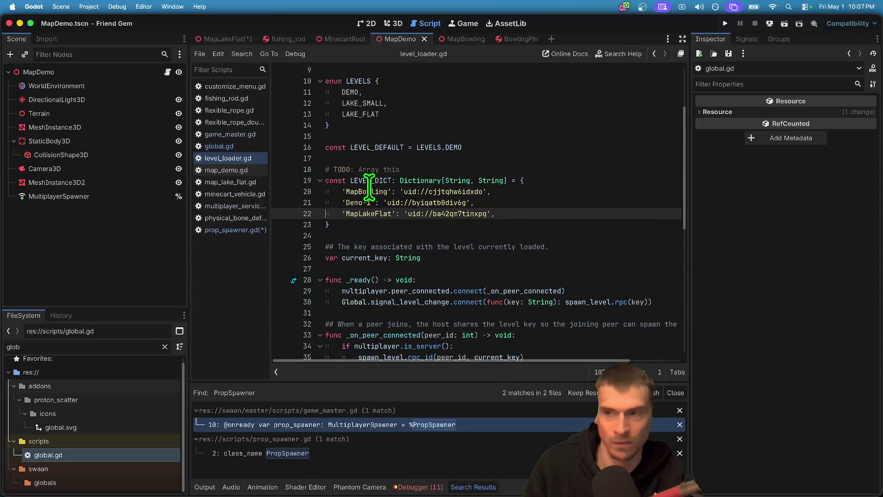
pyautogui.click(80, 75)
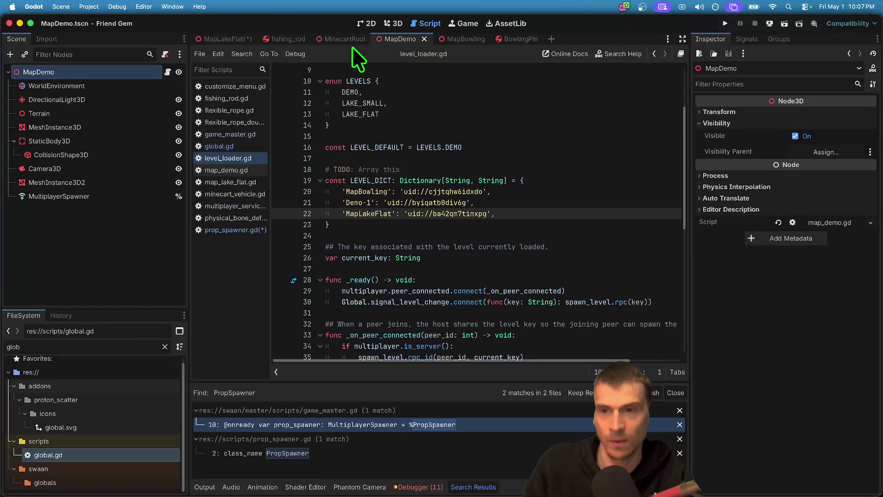
pyautogui.click(73, 343)
pyautogui.press('BackSpace')
pyautogui.press('BackSpace')
pyautogui.press('BackSpace')
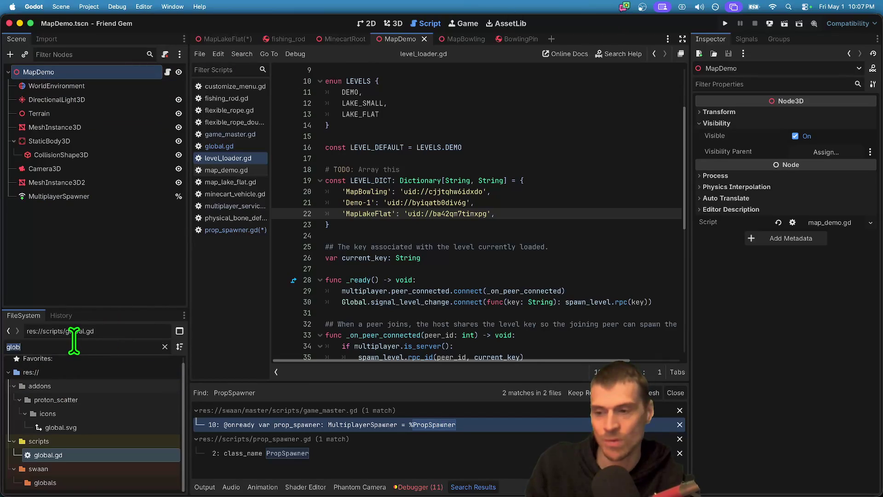
pyautogui.write('gam')
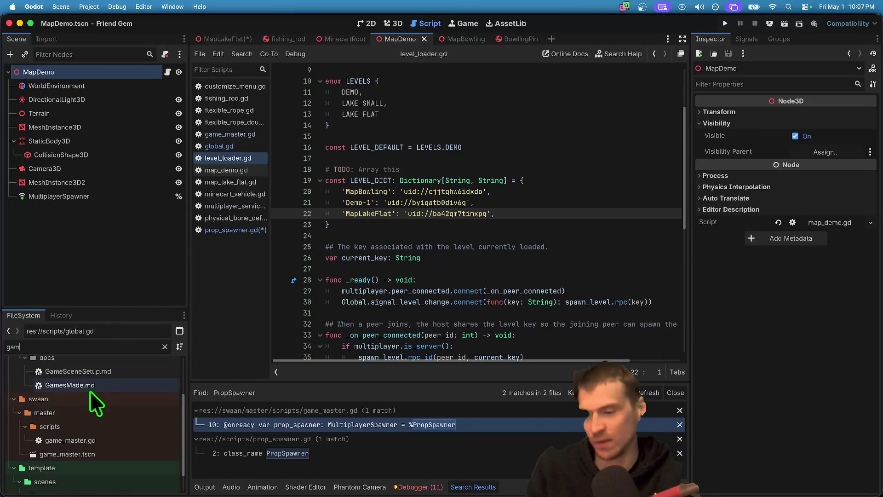
pyautogui.doubleClick(120, 454)
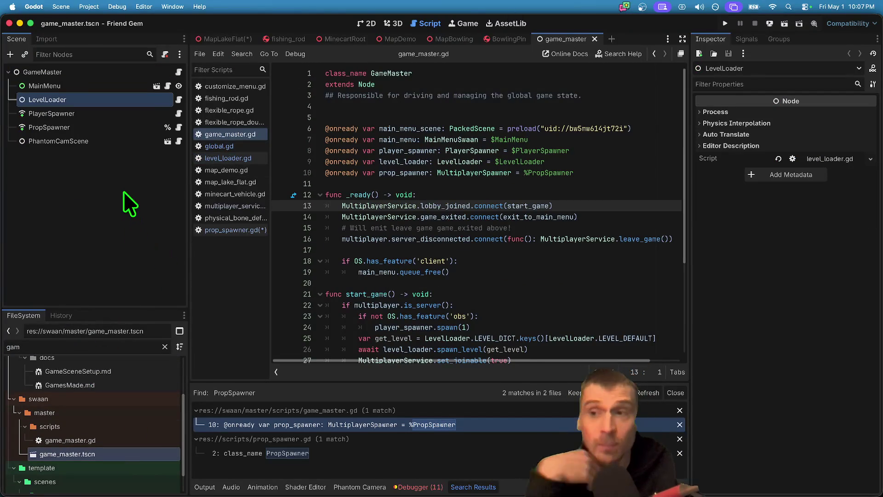
# - Inspect the LevelLoader and PropSpawner nodes in the GameMaster tree, then open LevelLoader's script
pyautogui.click(129, 260)
pyautogui.click(112, 103)
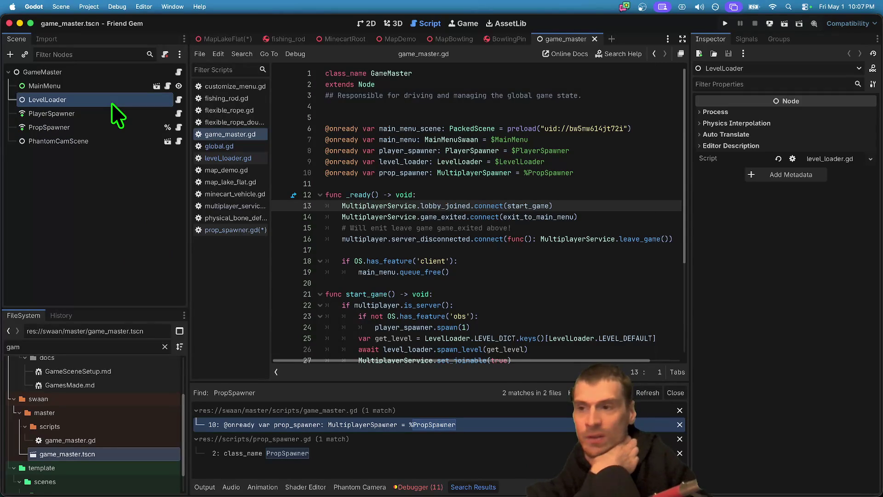
pyautogui.click(108, 128)
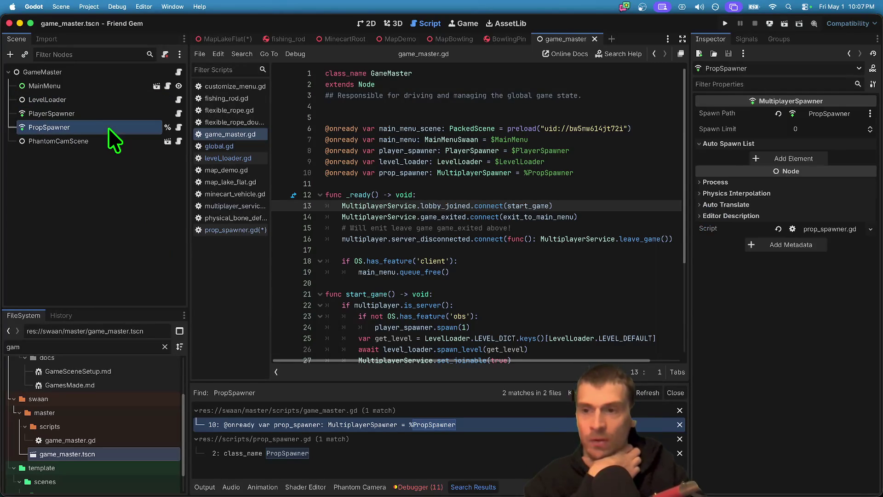
pyautogui.click(94, 99)
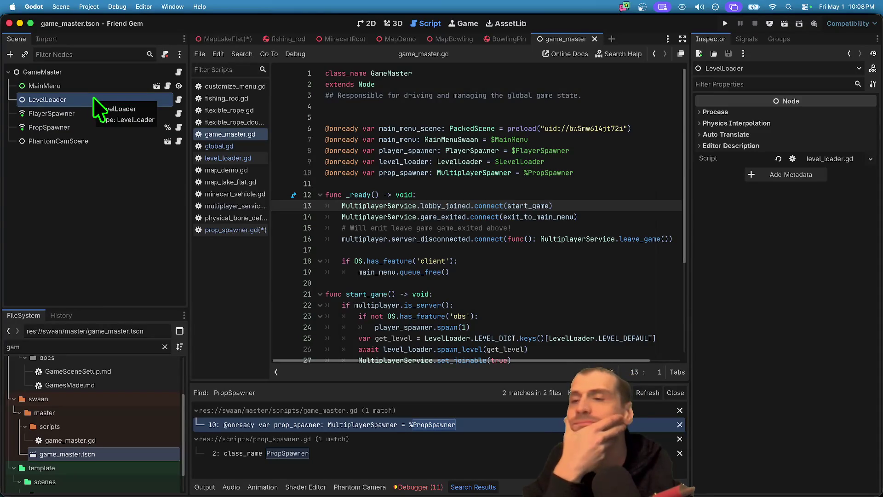
pyautogui.rightClick(90, 103)
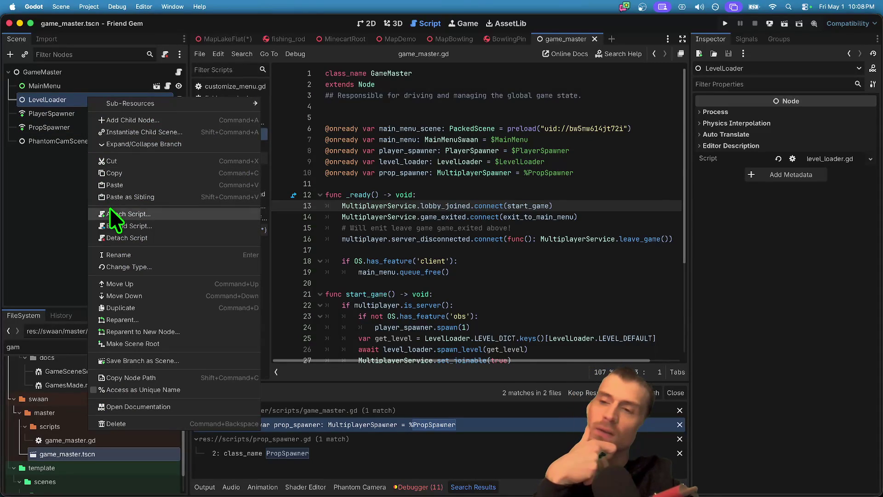
pyautogui.click(66, 222)
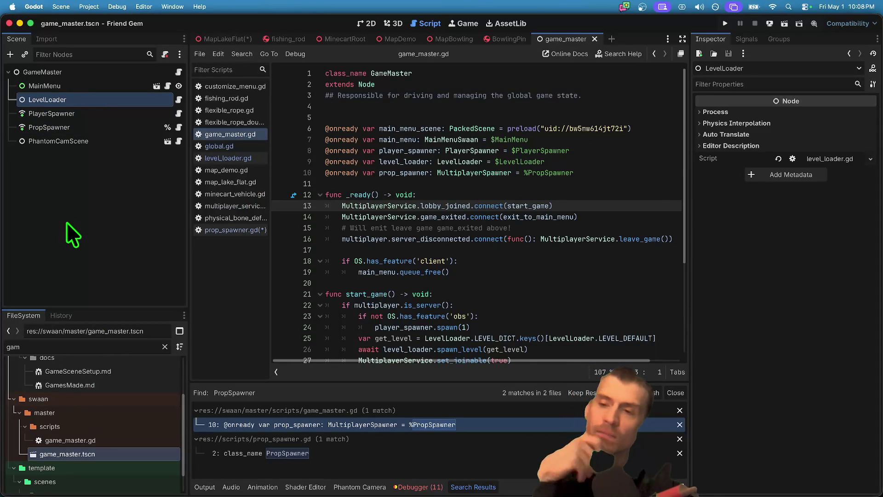
pyautogui.click(175, 99)
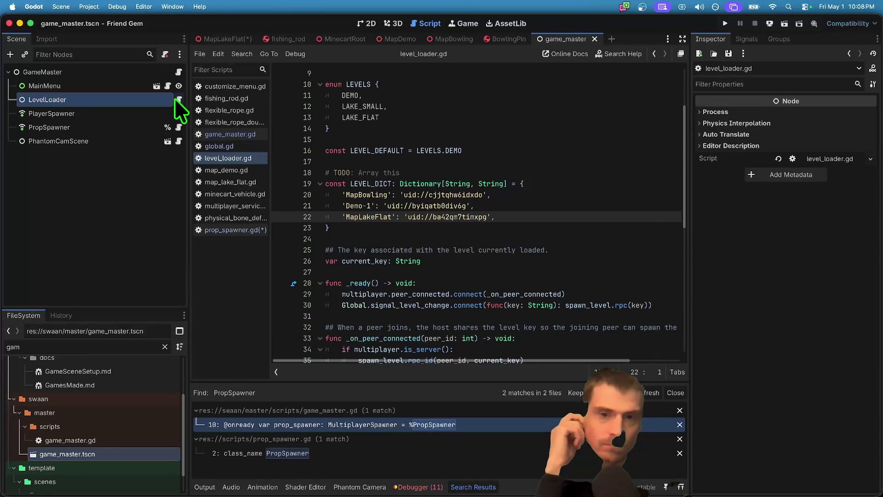
# - Read through level_loader.gd, then switch to global.gd and view it from the top
pyautogui.scroll(-3, 538, 174)
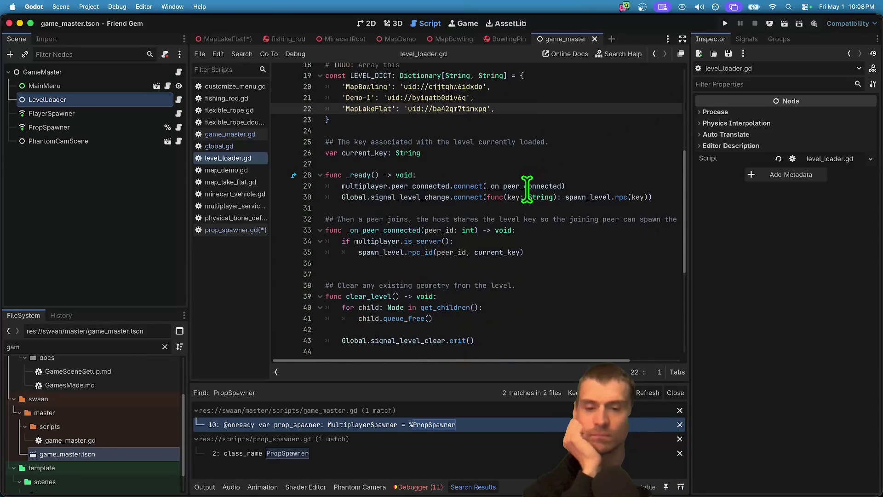
pyautogui.scroll(-6, 528, 186)
pyautogui.scroll(8, 525, 188)
pyautogui.scroll(-4, 525, 188)
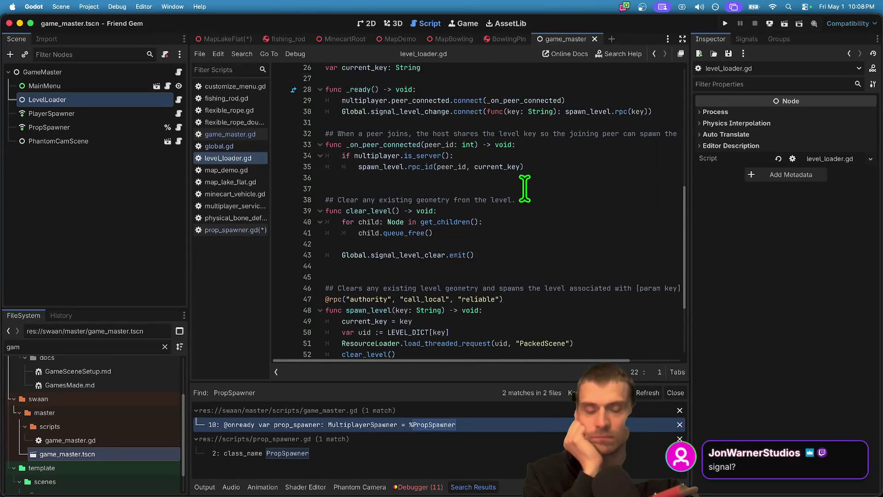
pyautogui.scroll(-3, 525, 189)
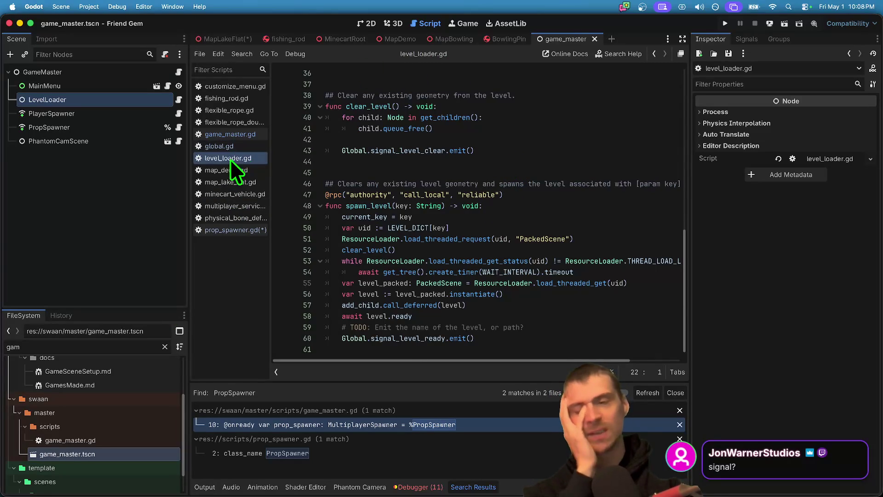
pyautogui.click(230, 147)
pyautogui.scroll(1, 282, 151)
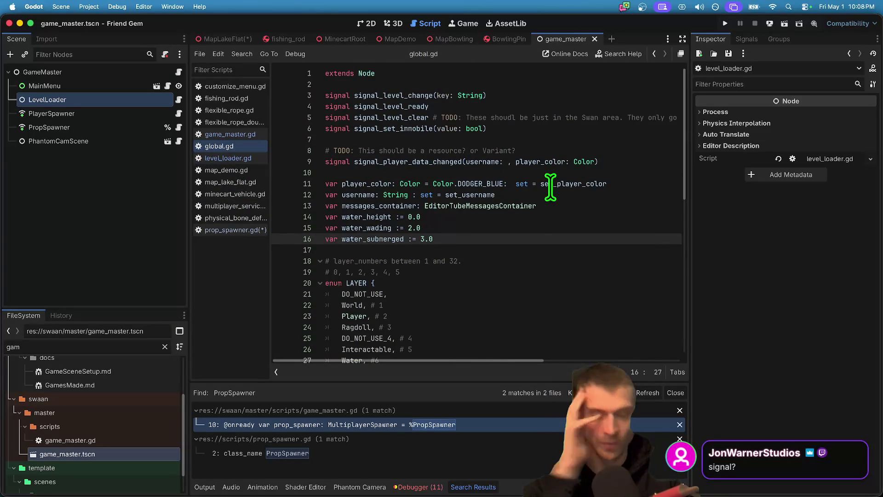
# - Declare var proper_spawner: PropSpawner below the water variables in global.gd and save the scripts
pyautogui.press('Return')
pyautogui.press('Return')
pyautogui.press('Return')
pyautogui.press('Up')
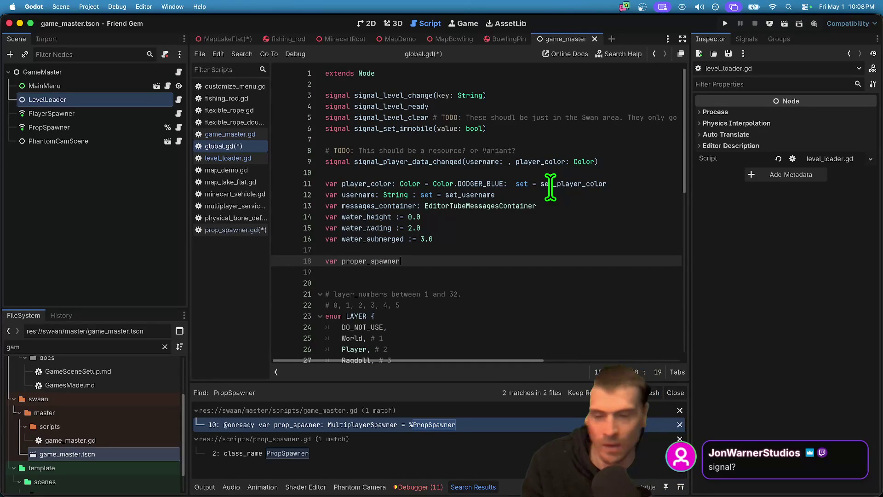
pyautogui.press('BackSpace')
pyautogui.press('BackSpace')
pyautogui.write('Pro')
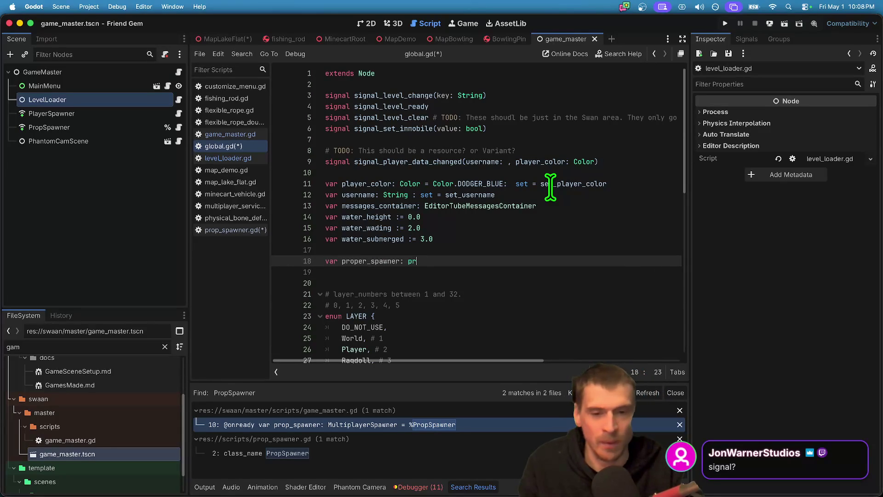
pyautogui.press('Return')
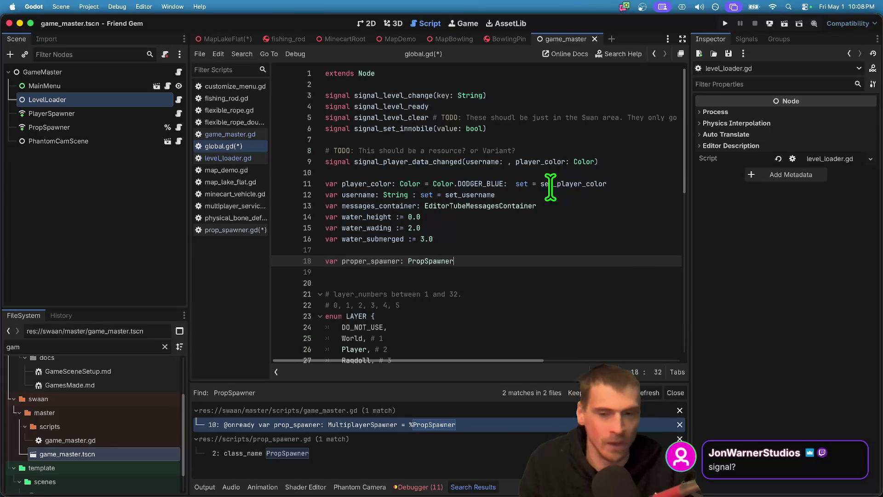
pyautogui.press('Down')
pyautogui.press('Delete')
pyautogui.press('super+s')
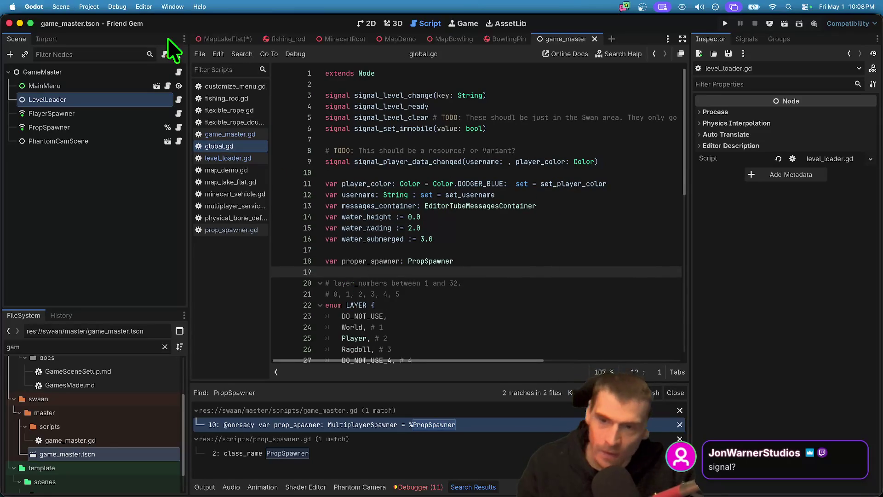
# - Open prop_spawner.gd and add a new line at the end of its _ready function
pyautogui.click(256, 230)
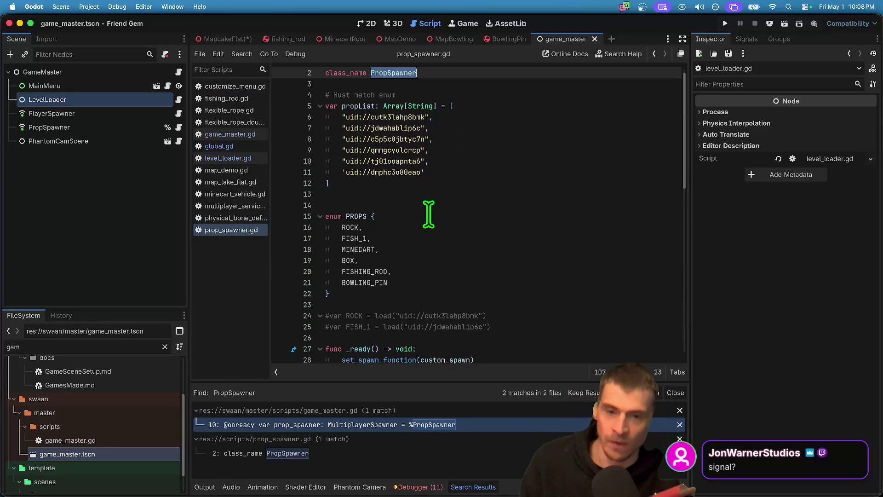
pyautogui.scroll(-3, 428, 214)
pyautogui.click(530, 242)
pyautogui.press('Down')
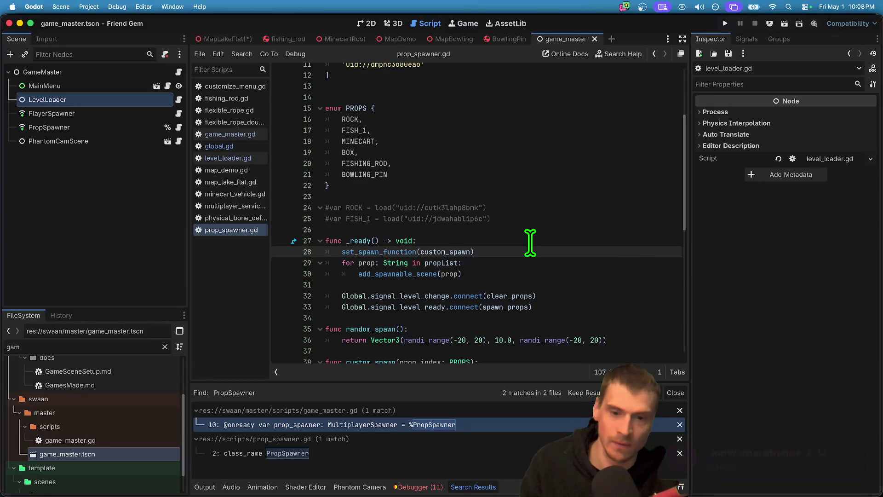
pyautogui.press('Down')
pyautogui.press('Down')
pyautogui.press('Down')
pyautogui.press('End')
pyautogui.press('Return')
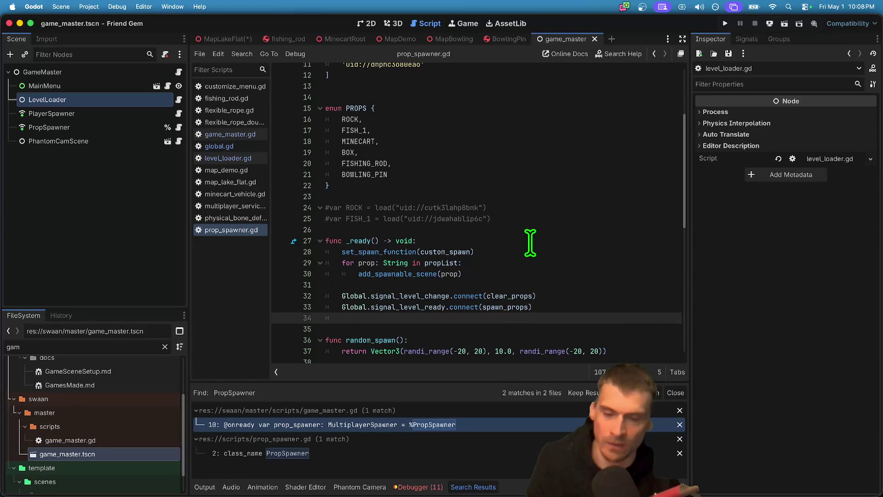
# - Write Global.proper_spawner = self as the last line of _ready
pyautogui.write('Glo')
pyautogui.press('Return')
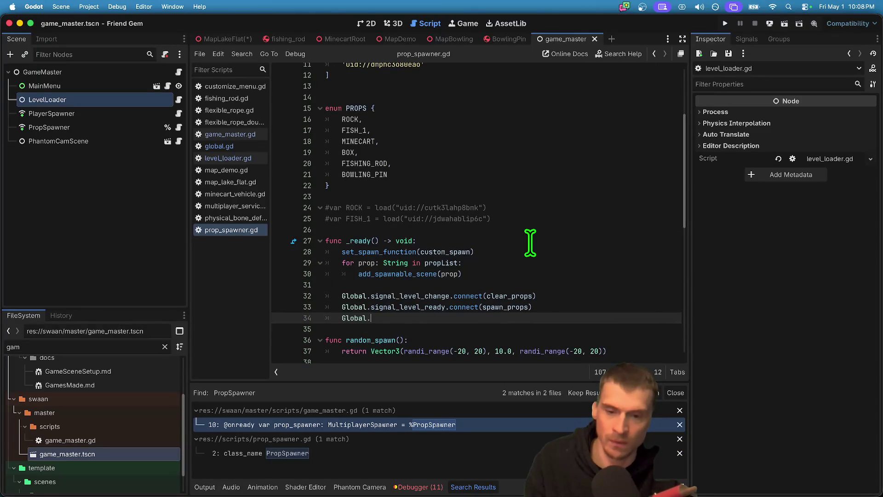
pyautogui.write('prop')
pyautogui.press('Return')
pyautogui.write('.')
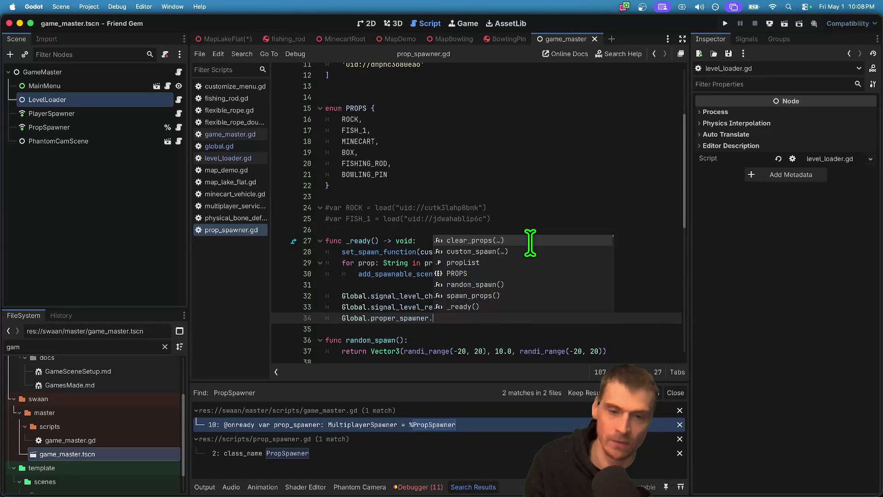
pyautogui.press('BackSpace')
pyautogui.write('= self')
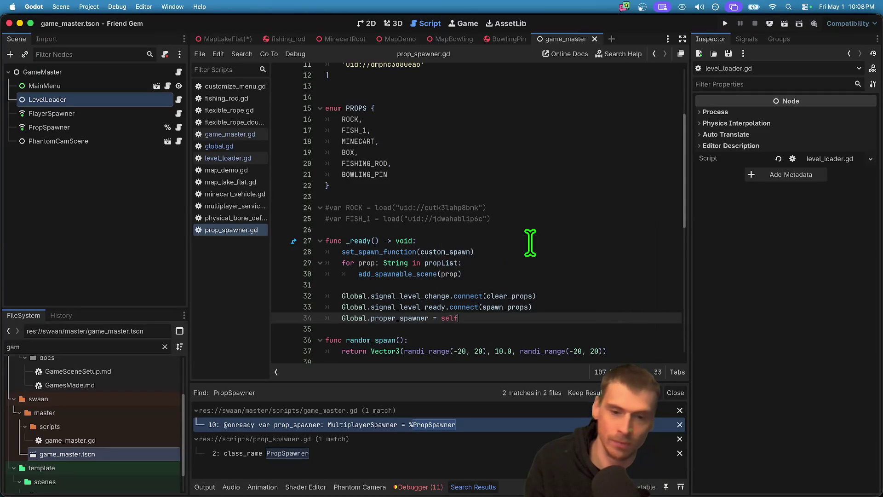
pyautogui.doubleClick(416, 320)
pyautogui.click(570, 231)
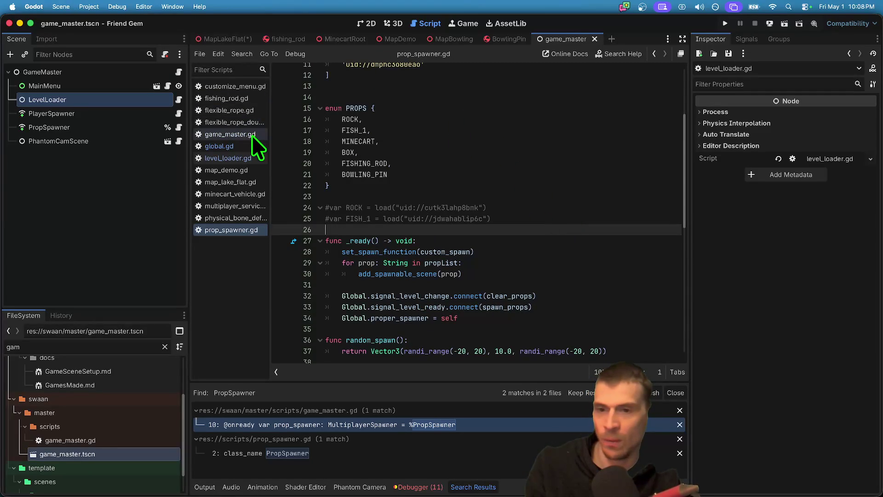
pyautogui.click(234, 168)
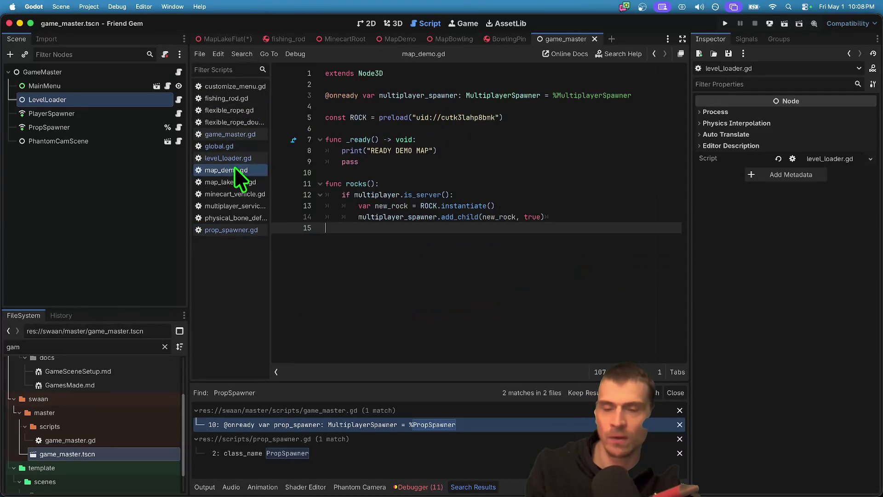
# - Delete the READY DEMO MAP print line from _ready in map_demo.gd
pyautogui.tripleClick(604, 152)
pyautogui.press('BackSpace')
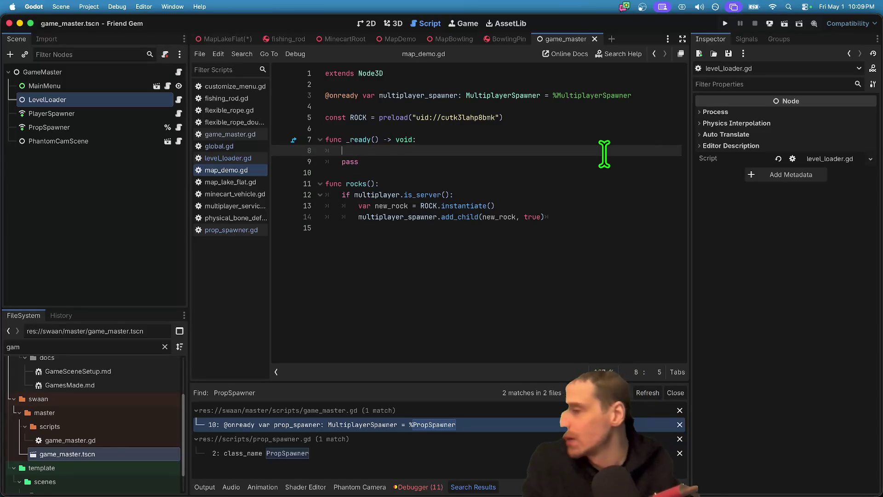
pyautogui.press('BackSpace')
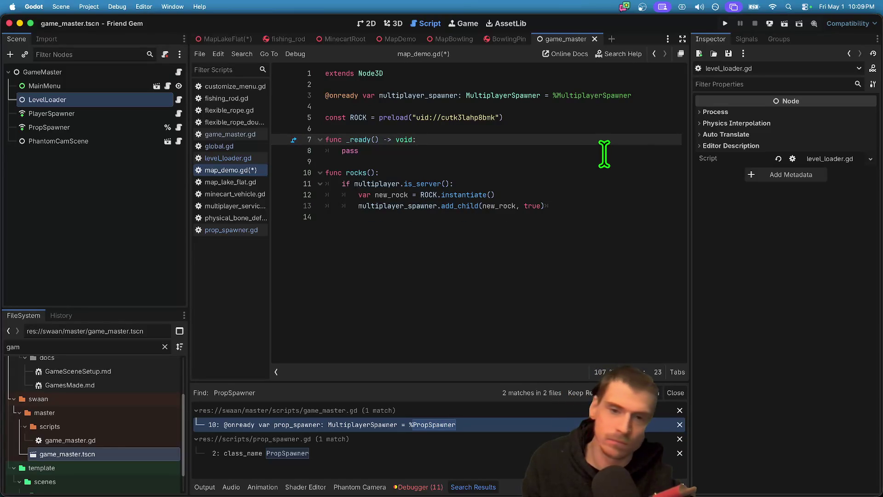
pyautogui.press('Return')
pyautogui.press('BackSpace')
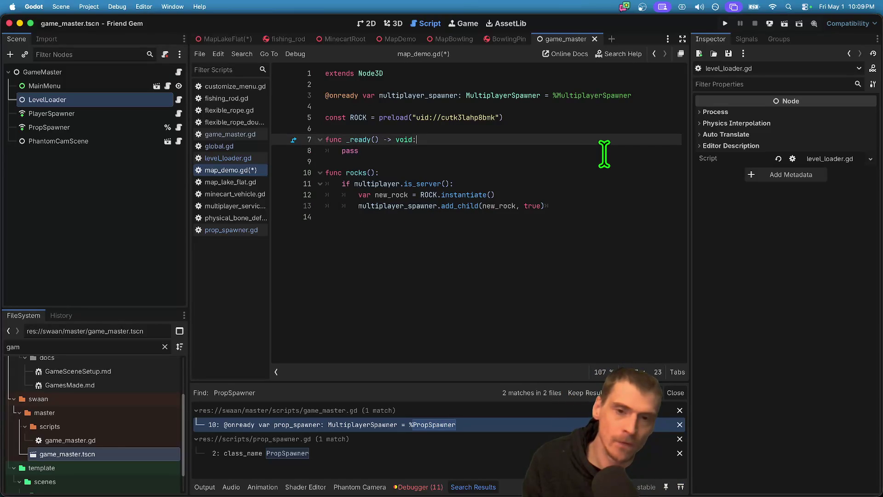
# - Add a func pins(): below rocks() and call pins() at the top of _ready
pyautogui.click(582, 317)
pyautogui.press('Return')
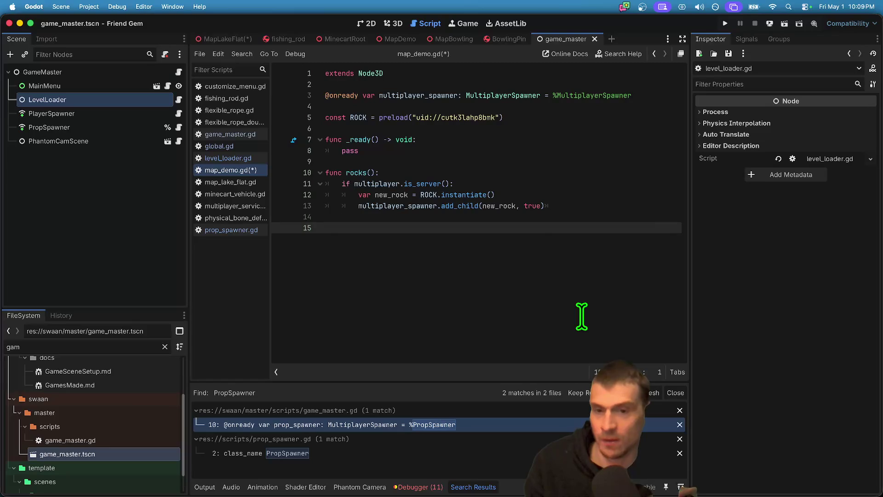
pyautogui.write('func ')
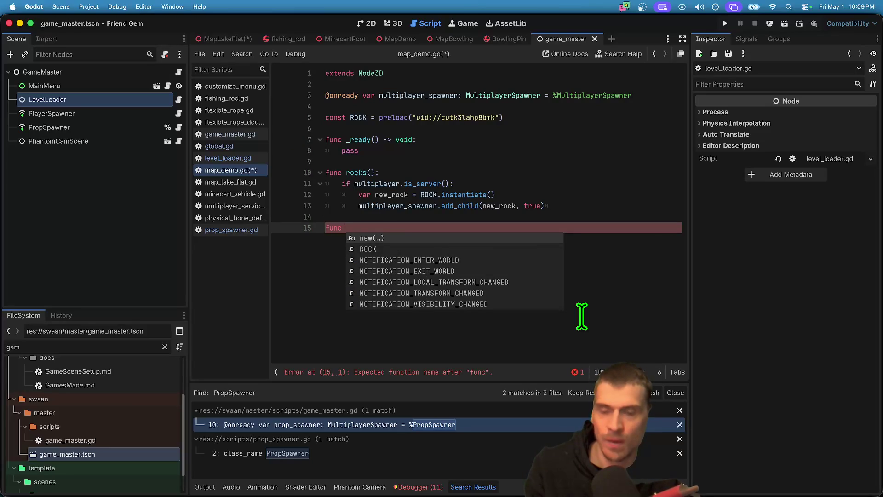
pyautogui.write('pins():')
pyautogui.press('Return')
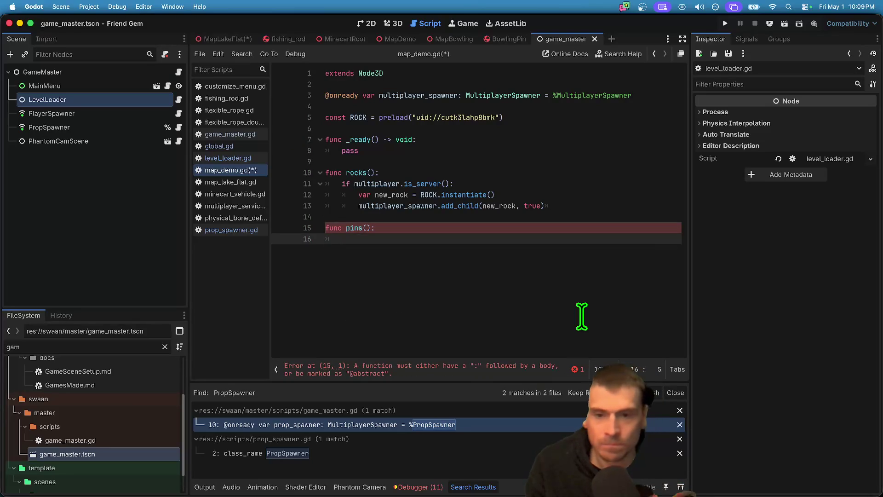
pyautogui.click(568, 149)
pyautogui.press('super+shift+Return')
pyautogui.write('pins')
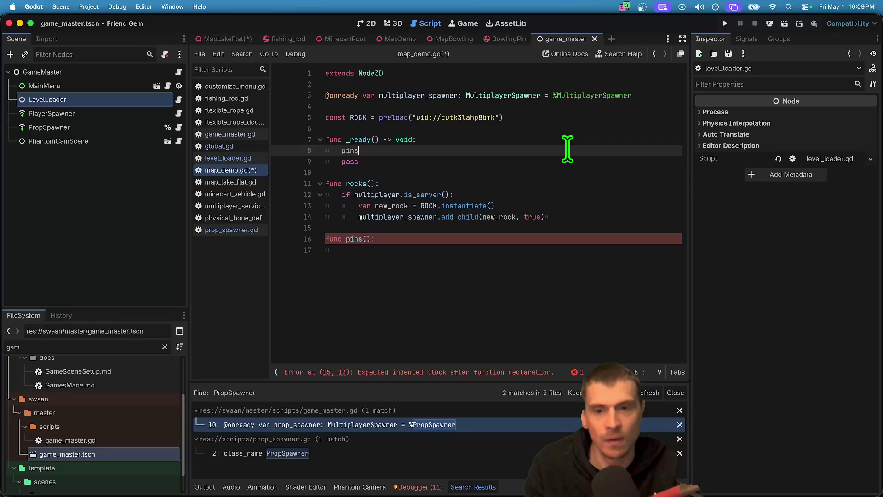
pyautogui.write('()')
# - Fill the pins() body with Global.proper_spawner.spawn_props()
pyautogui.click(541, 265)
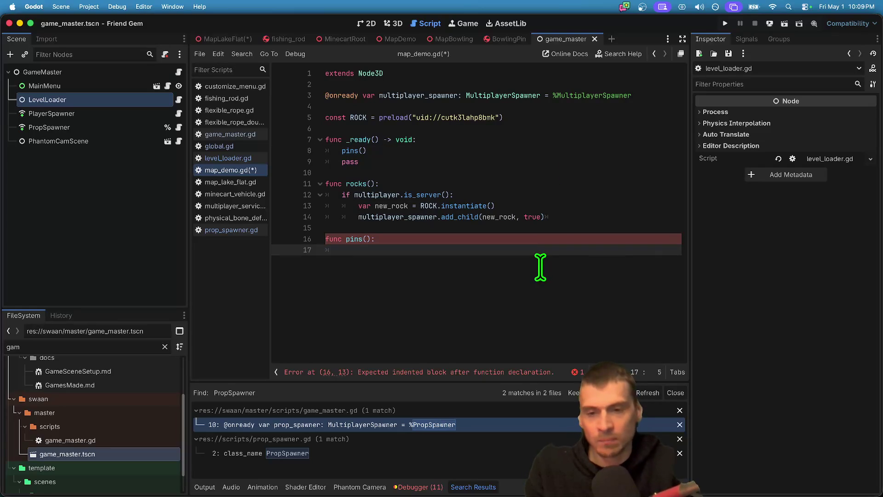
pyautogui.write('Global.')
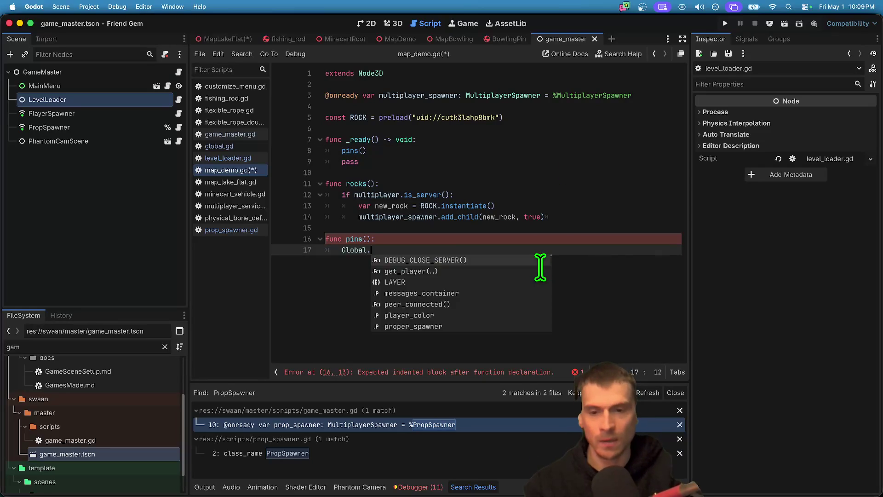
pyautogui.write('prop')
pyautogui.press('Return')
pyautogui.write('.add')
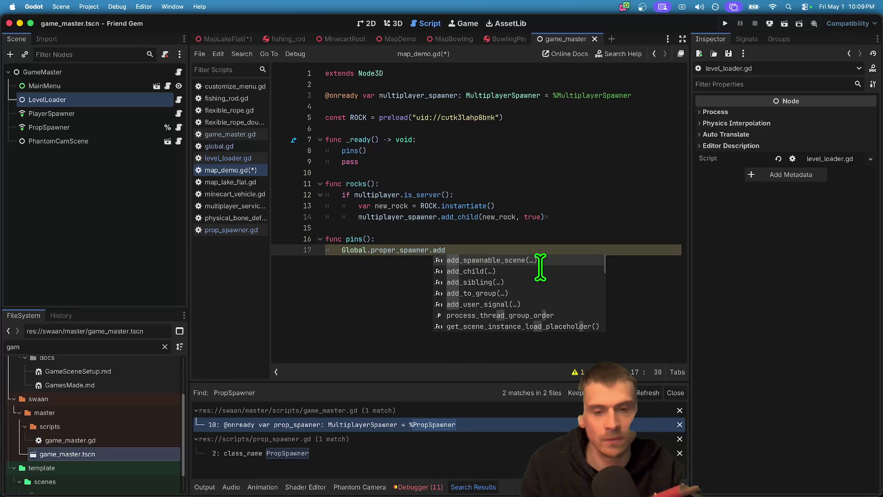
pyautogui.press('BackSpace')
pyautogui.press('BackSpace')
pyautogui.press('BackSpace')
pyautogui.write('sp')
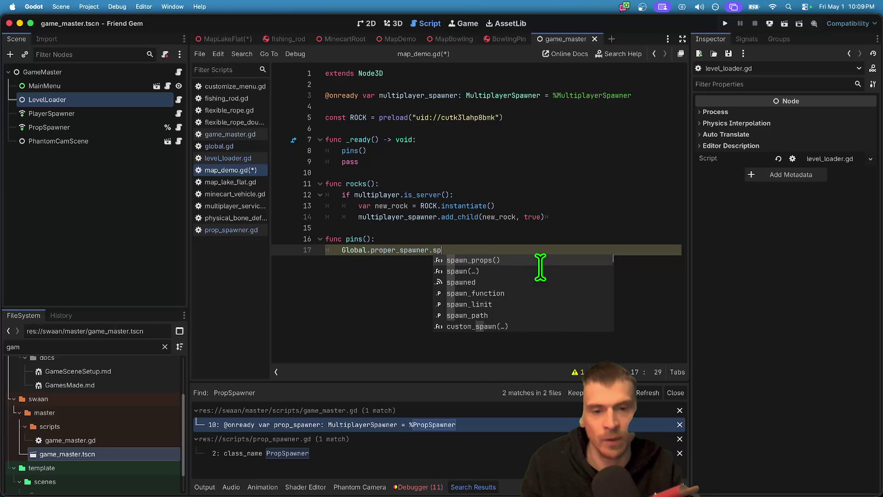
pyautogui.press('Return')
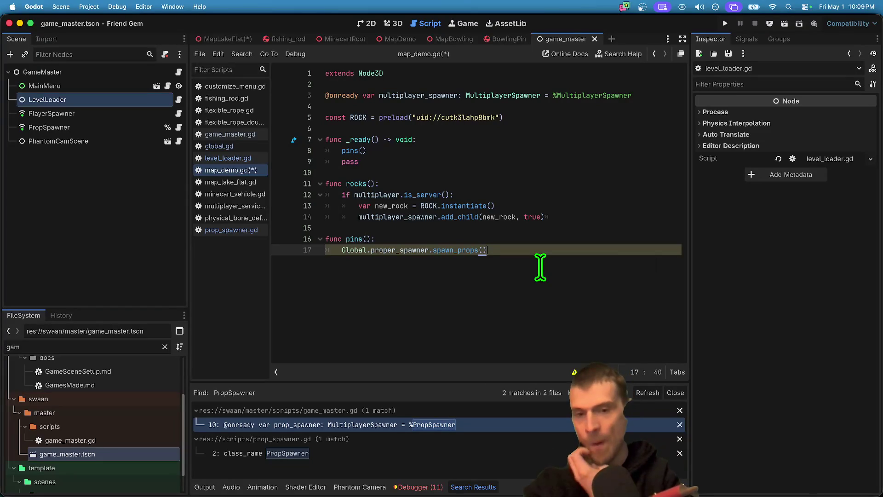
pyautogui.press('Left')
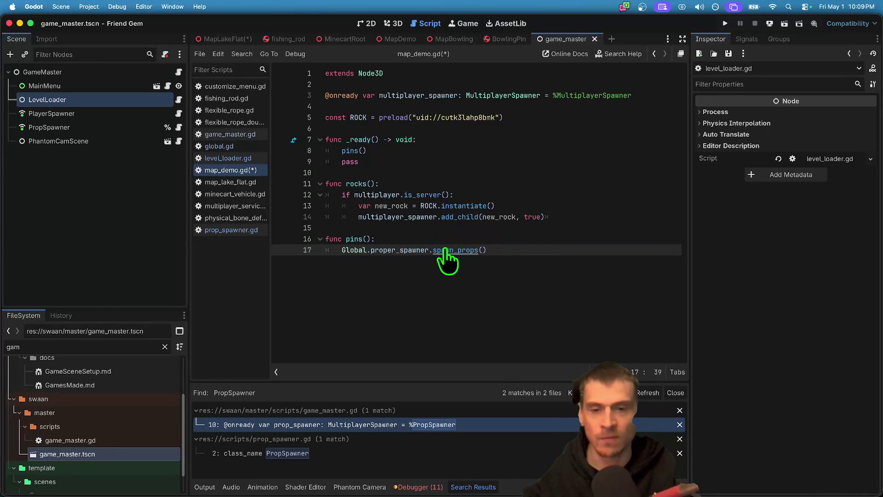
pyautogui.keyDown('super'); pyautogui.click(413, 253); pyautogui.keyUp('super')
# - Follow the PropSpawner type into prop_spawner.gd and place the caret after custom_spawn's PROPS parameter
pyautogui.scroll(-8, 490, 258)
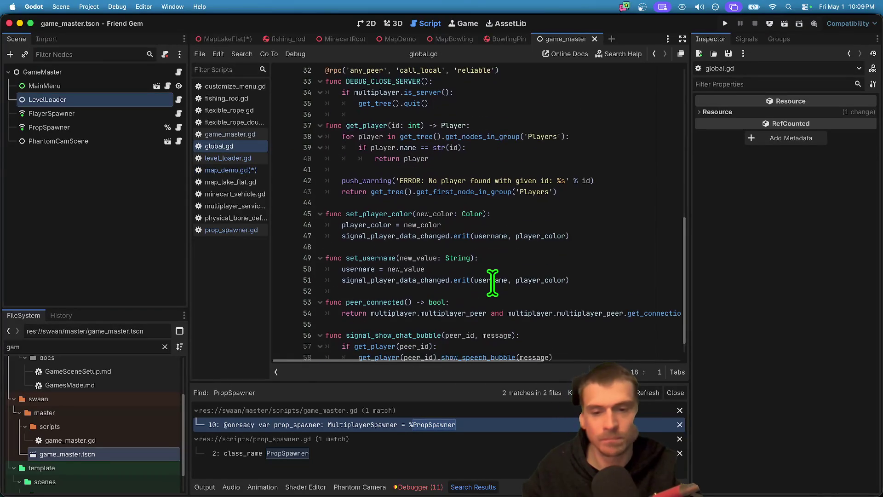
pyautogui.scroll(10, 493, 282)
pyautogui.click(437, 261)
pyautogui.keyDown('super'); pyautogui.click(437, 262); pyautogui.keyUp('super')
pyautogui.scroll(-3, 460, 267)
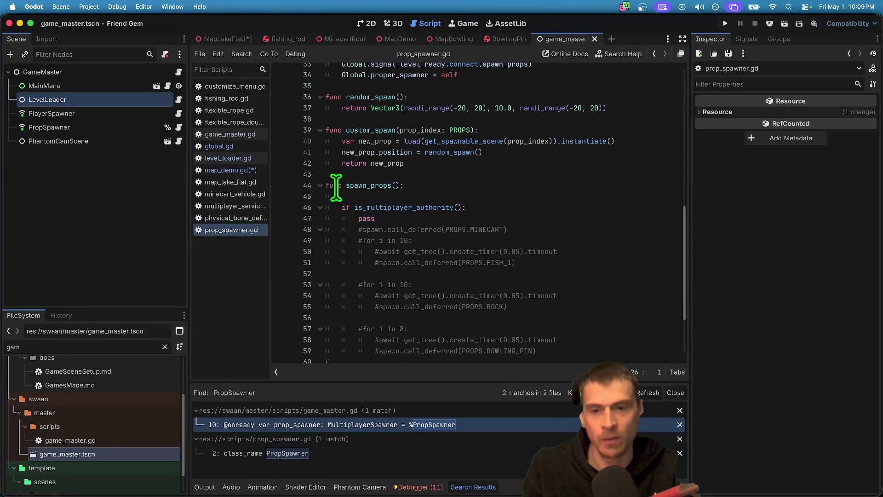
pyautogui.doubleClick(374, 185)
pyautogui.click(387, 131)
pyautogui.doubleClick(372, 130)
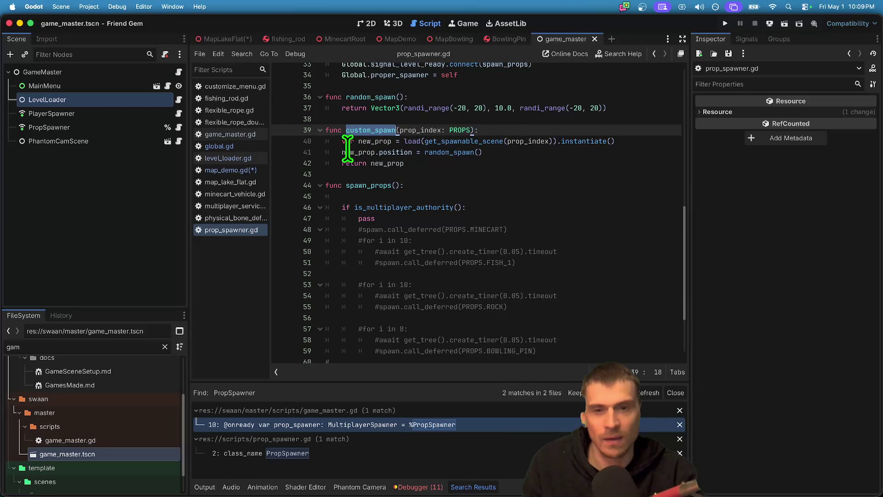
pyautogui.click(502, 131)
pyautogui.press('Left')
pyautogui.press('Left')
# - Add a second parameter random of type bool to custom_spawn
pyautogui.write(', ')
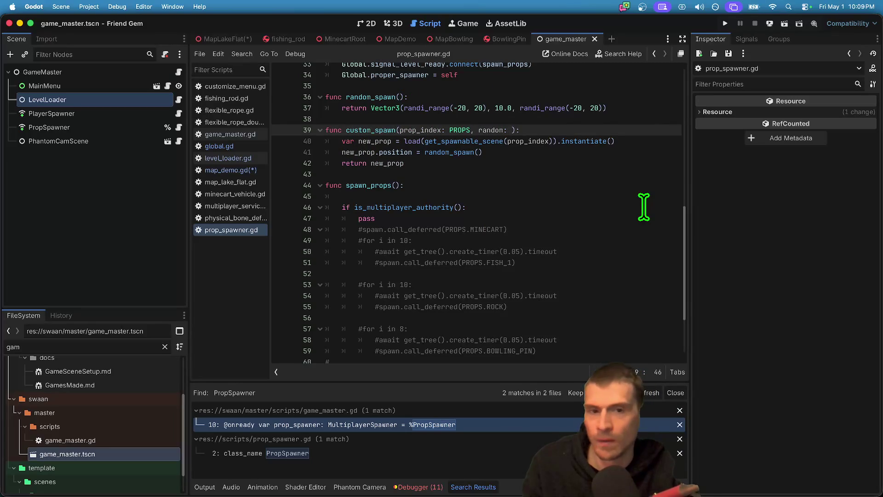
pyautogui.write('ue')
pyautogui.click(477, 130)
pyautogui.hotkey('alt', 'Right')
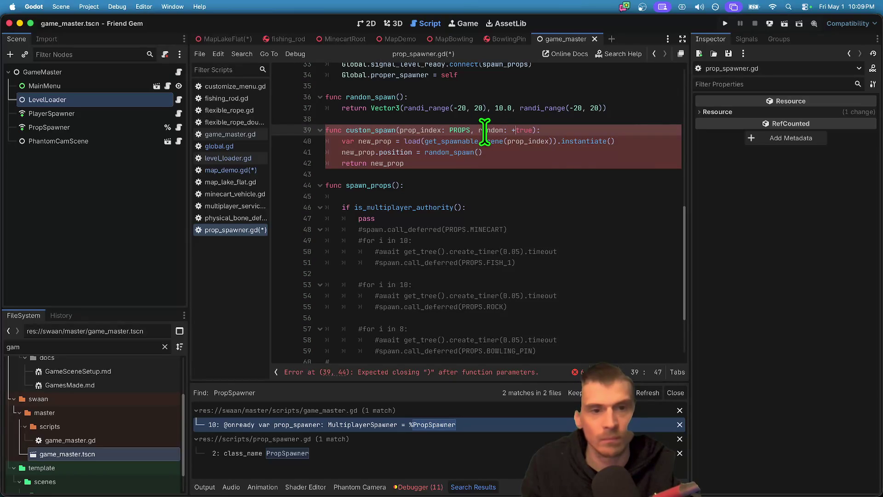
pyautogui.write('bool')
# - Wrap the random_spawn() position assignment in an 'if random:' check
pyautogui.click(489, 159)
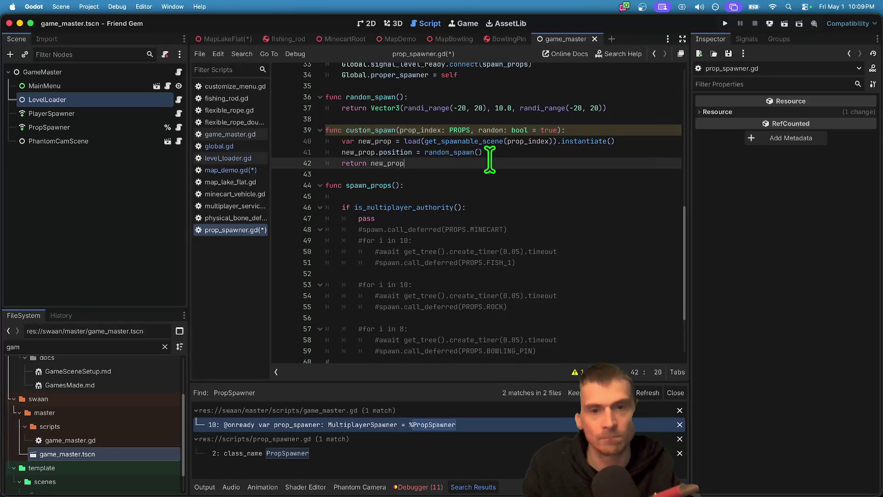
pyautogui.click(492, 131)
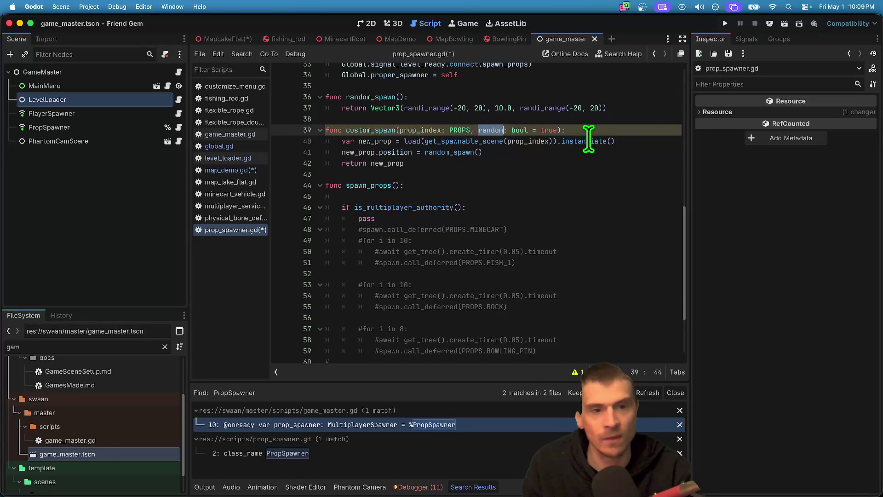
pyautogui.press('Down')
pyautogui.press('Down')
pyautogui.press('Home')
pyautogui.press('Return')
pyautogui.press('Up')
pyautogui.write('if random:')
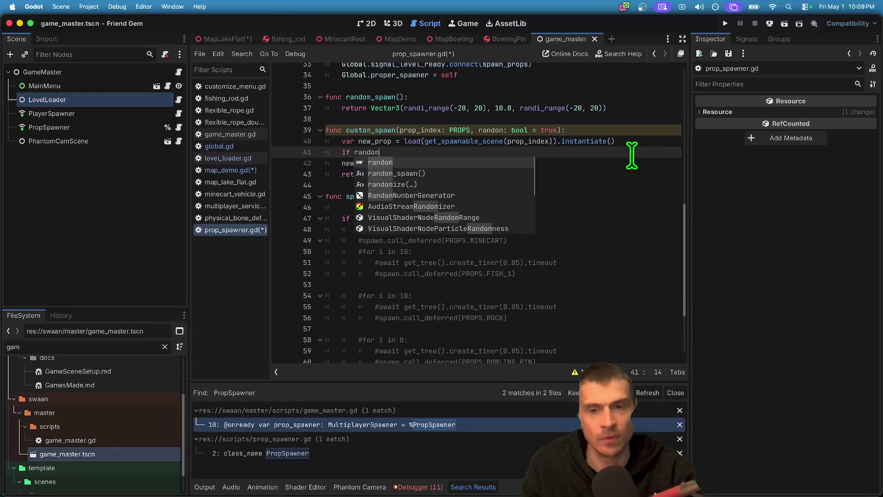
pyautogui.press('Down')
pyautogui.press('Home')
pyautogui.press('Tab')
pyautogui.press('Down')
pyautogui.press('Down')
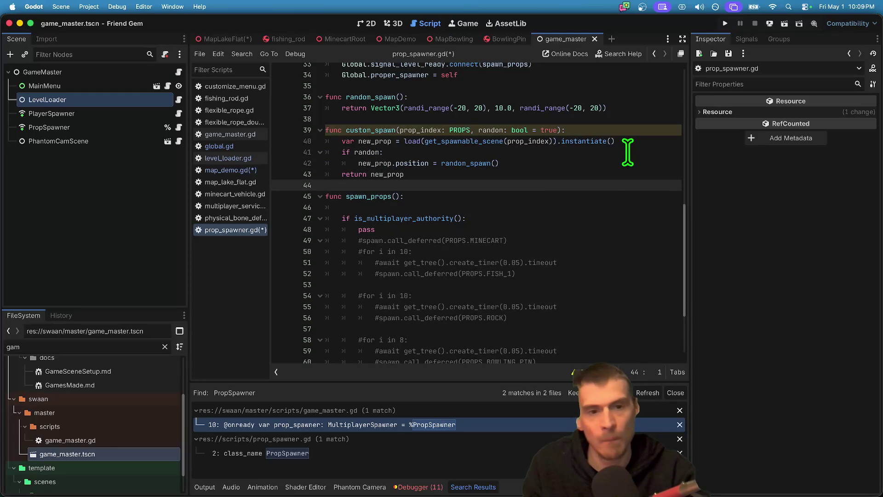
# - Rename the parameter to new_position without type or default, and make the check 'if not position:'
pyautogui.doubleClick(362, 129)
pyautogui.click(635, 120)
pyautogui.click(635, 125)
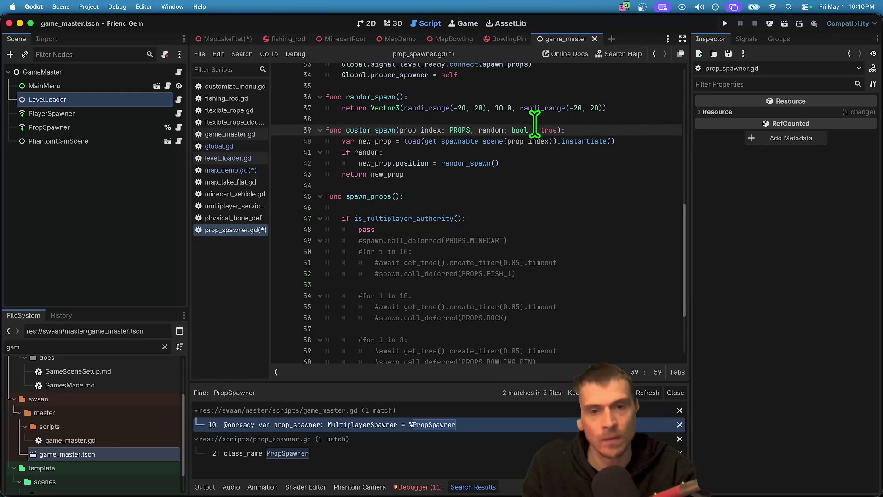
pyautogui.doubleClick(490, 130)
pyautogui.write('position')
pyautogui.moveTo(565, 133)
pyautogui.mouseDown()
pyautogui.moveTo(550, 129)
pyautogui.moveTo(566, 123)
pyautogui.moveTo(564, 138)
pyautogui.moveTo(514, 139)
pyautogui.mouseUp()
pyautogui.press('BackSpace')
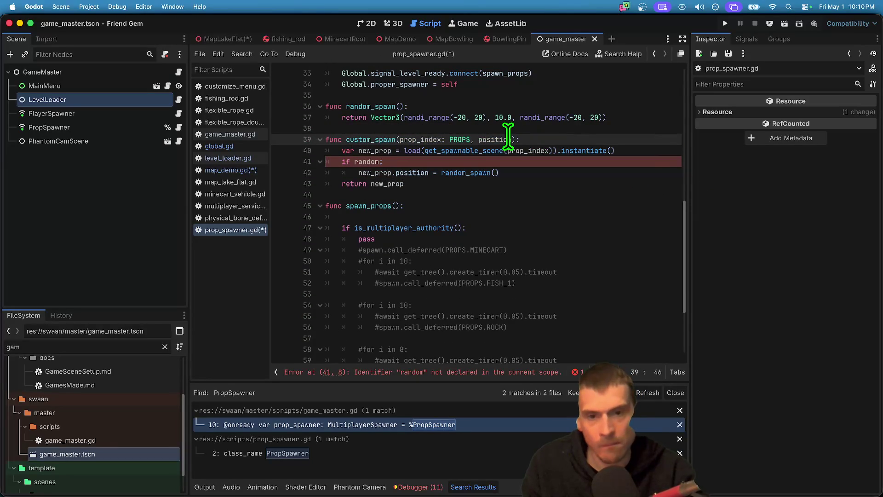
pyautogui.press('Down')
pyautogui.press('Down')
pyautogui.press('Left')
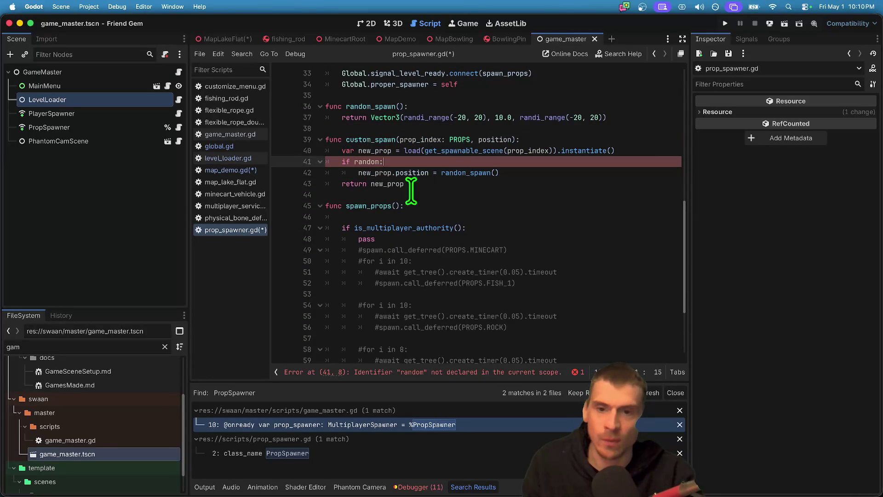
pyautogui.write('position')
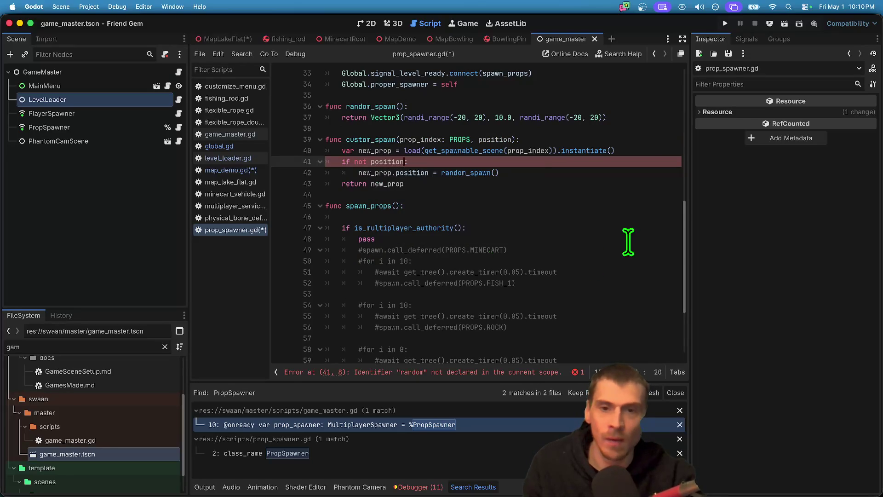
pyautogui.doubleClick(492, 140)
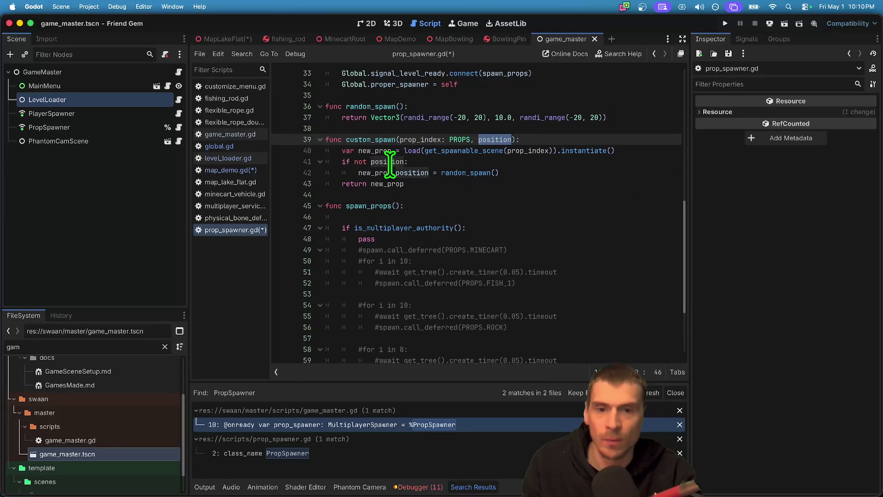
pyautogui.write('new_')
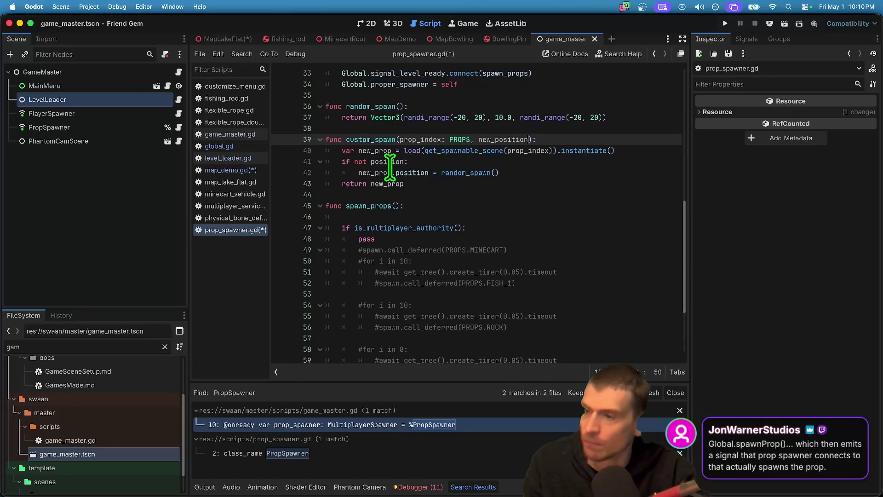
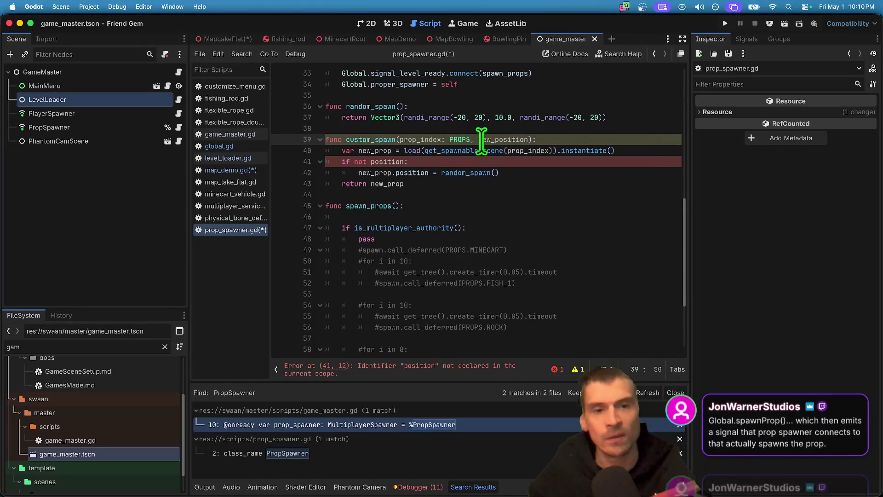
# - Rename the undeclared position variable to new_position in custom_spawn and save
pyautogui.doubleClick(388, 162)
pyautogui.write('new_position')
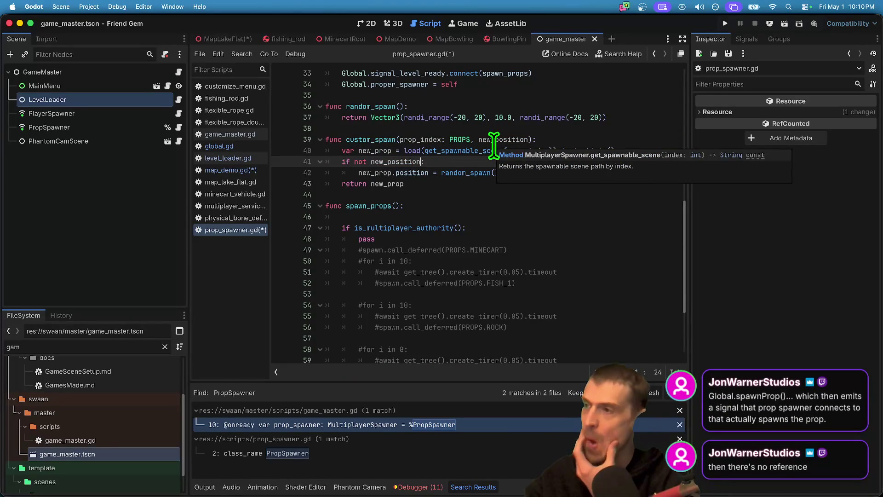
pyautogui.press('Down')
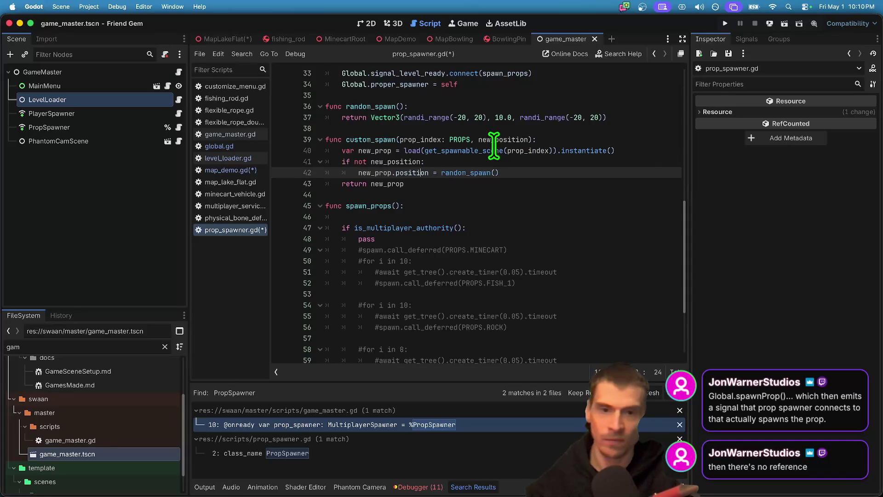
pyautogui.doubleClick(359, 140)
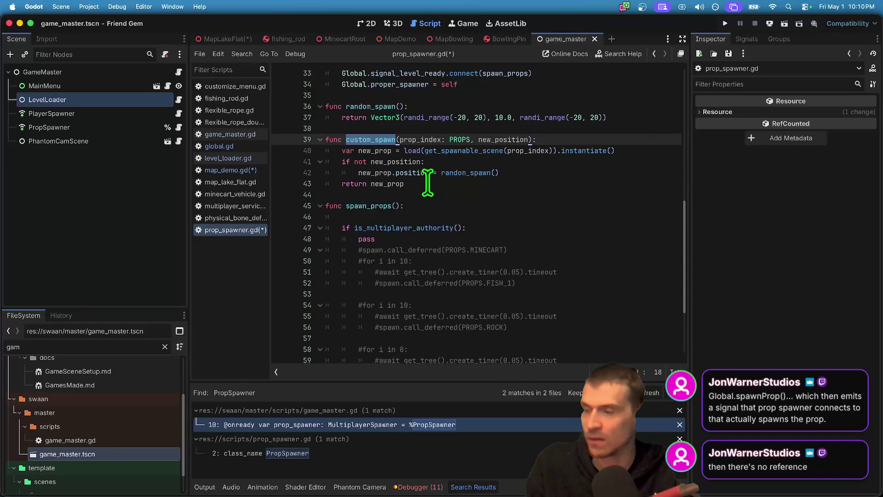
pyautogui.click(551, 184)
pyautogui.doubleClick(388, 140)
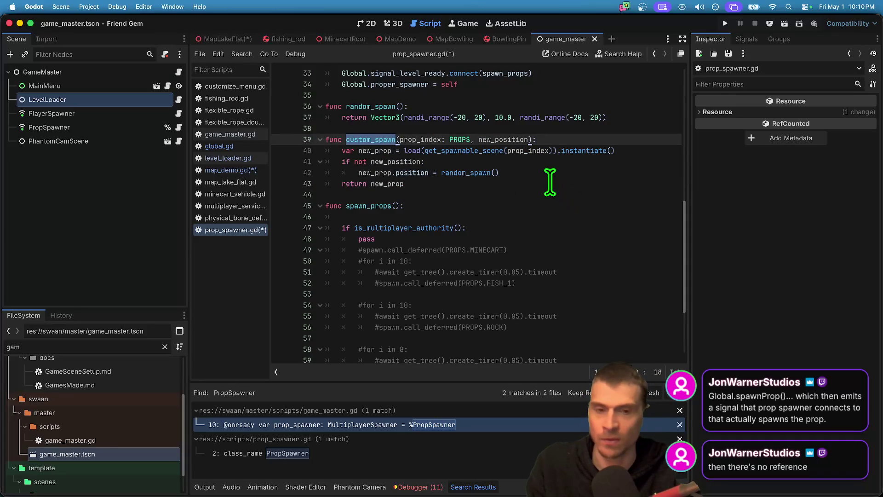
pyautogui.press('super+s')
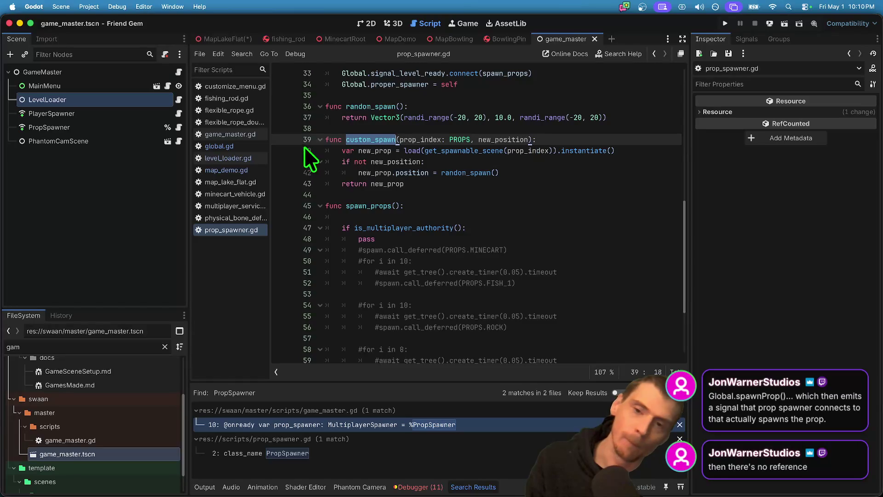
# - Check global.gd, return to prop_spawner.gd, and undo an unfinished else line above the return
pyautogui.click(220, 146)
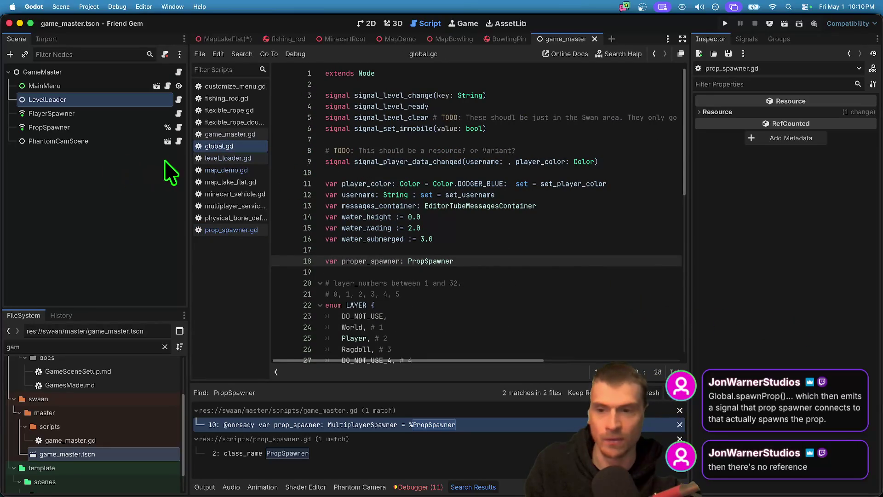
pyautogui.click(239, 232)
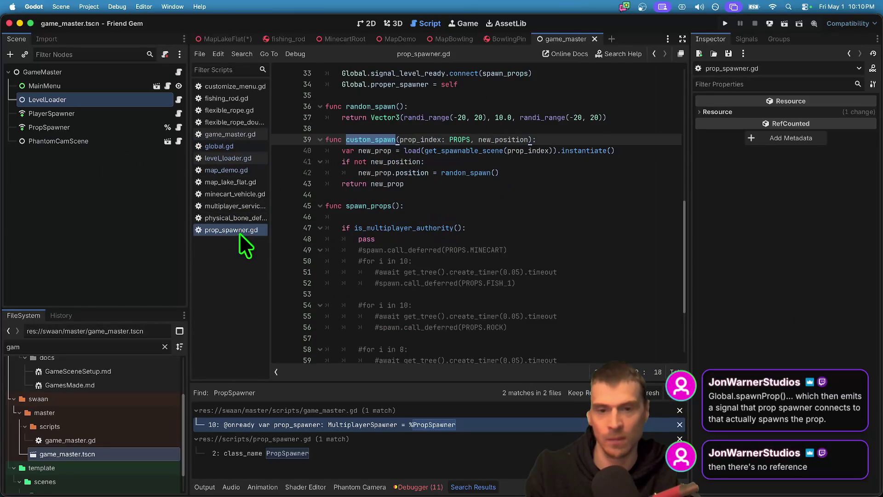
pyautogui.rightClick(431, 140)
pyautogui.click(468, 249)
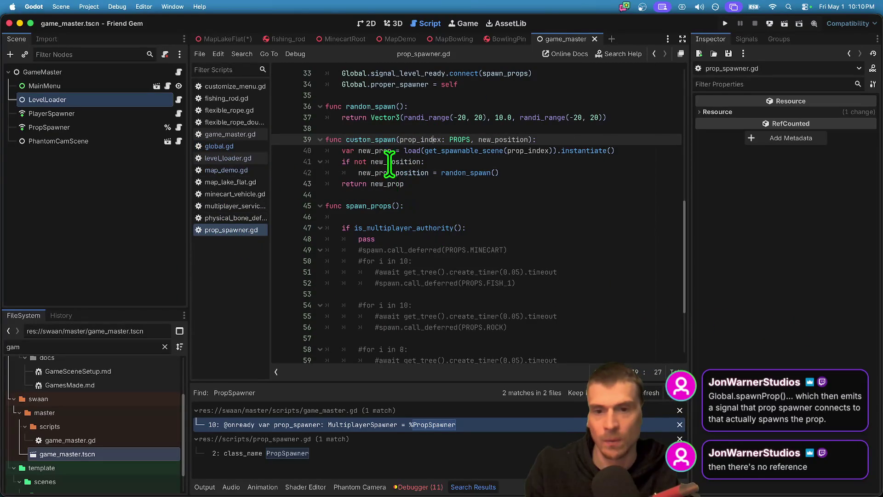
pyautogui.doubleClick(486, 140)
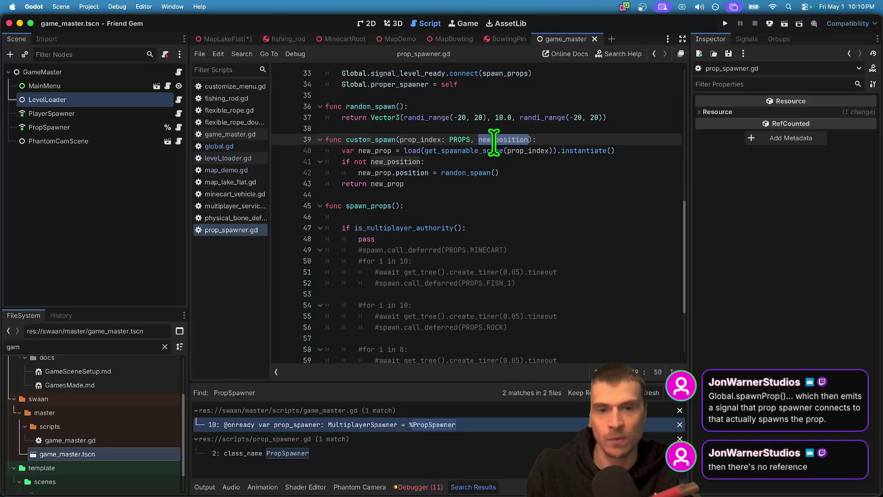
pyautogui.click(538, 157)
pyautogui.press('Down')
pyautogui.press('Down')
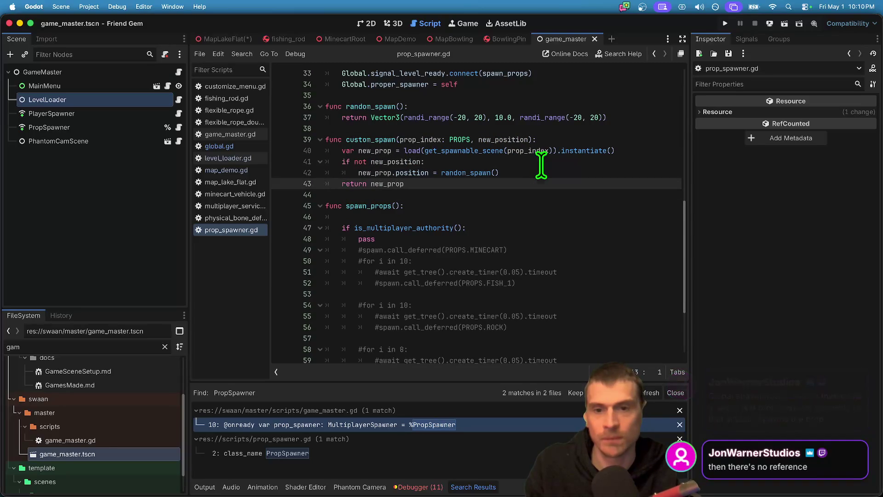
pyautogui.press('Return')
pyautogui.press('Return')
pyautogui.press('Up')
pyautogui.press('Up')
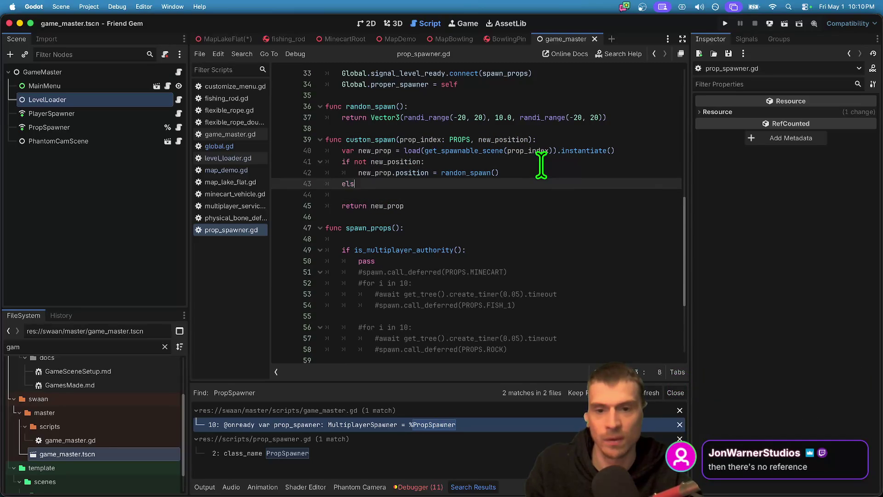
pyautogui.hotkey('ctrl', 'z')
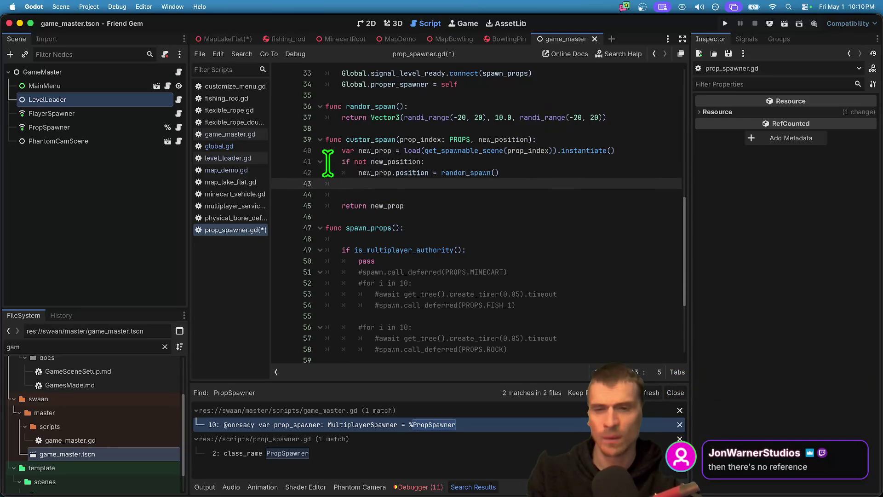
# - Change 'if not' to 'if' and assign new_position instead of random_spawn() on line 42
pyautogui.click(362, 164)
pyautogui.doubleClick(363, 162)
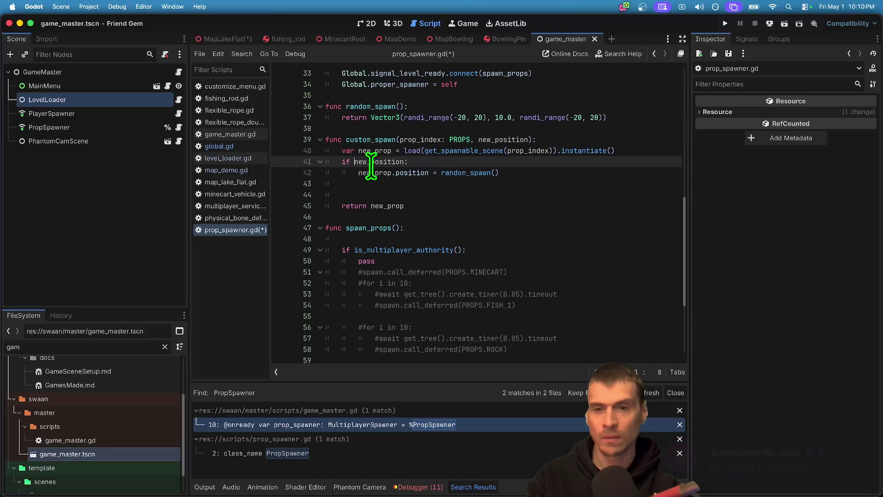
pyautogui.press('BackSpace')
pyautogui.press('BackSpace')
pyautogui.press('Down')
pyautogui.press('Down')
pyautogui.click(472, 172)
pyautogui.moveTo(471, 173); pyautogui.dragTo(529, 174)
pyautogui.write('new_position')
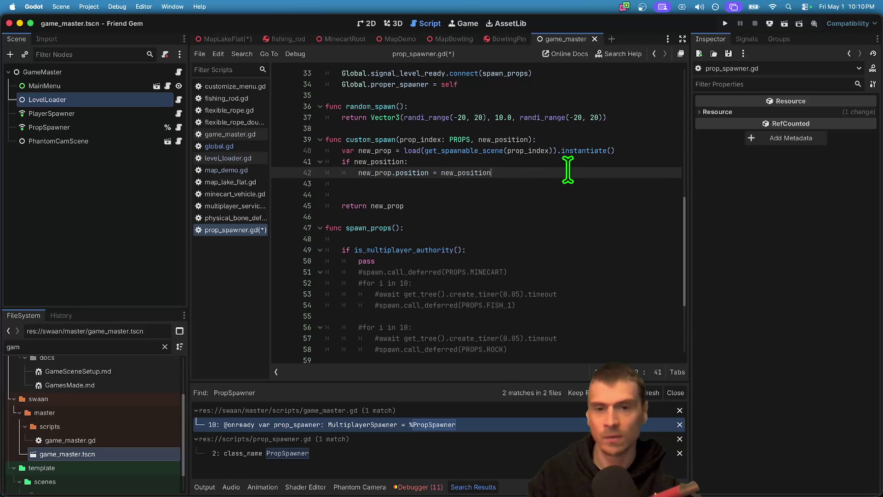
# - Add an else branch that calls random_spawn(), then save prop_spawner.gd
pyautogui.press('Return')
pyautogui.press('BackSpace')
pyautogui.write('else:')
pyautogui.press('Return')
pyautogui.write('n')
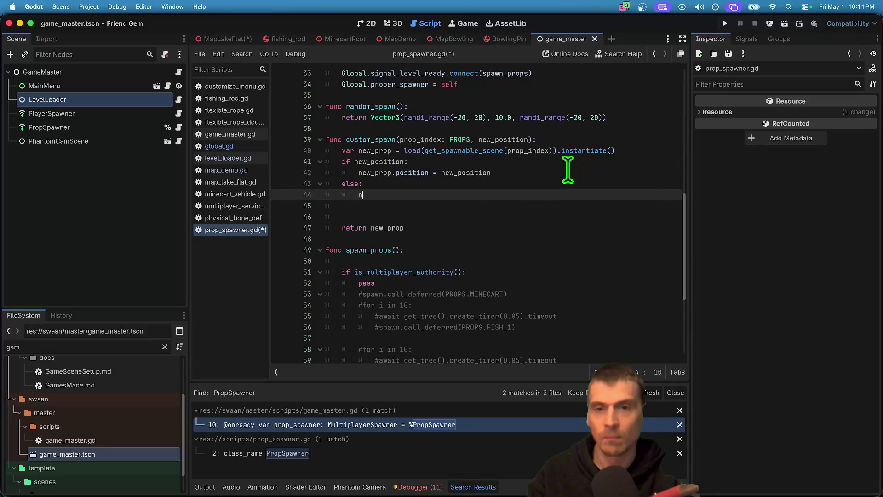
pyautogui.write('position ')
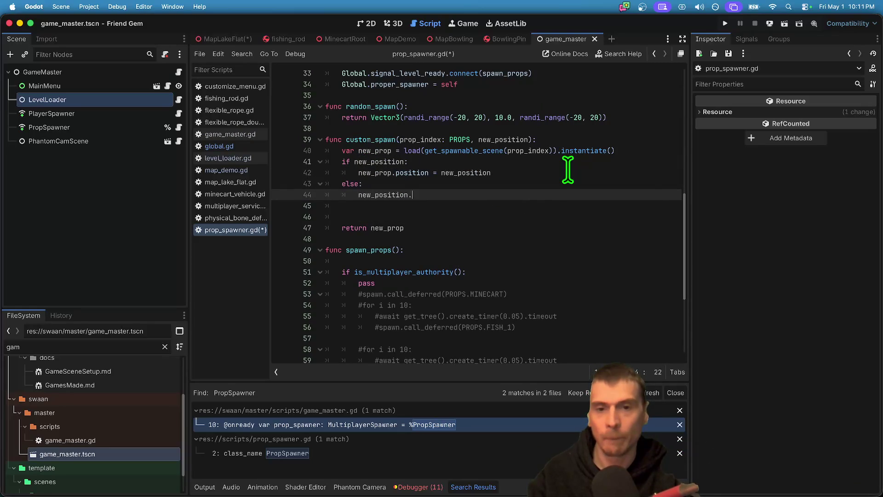
pyautogui.write('rop.')
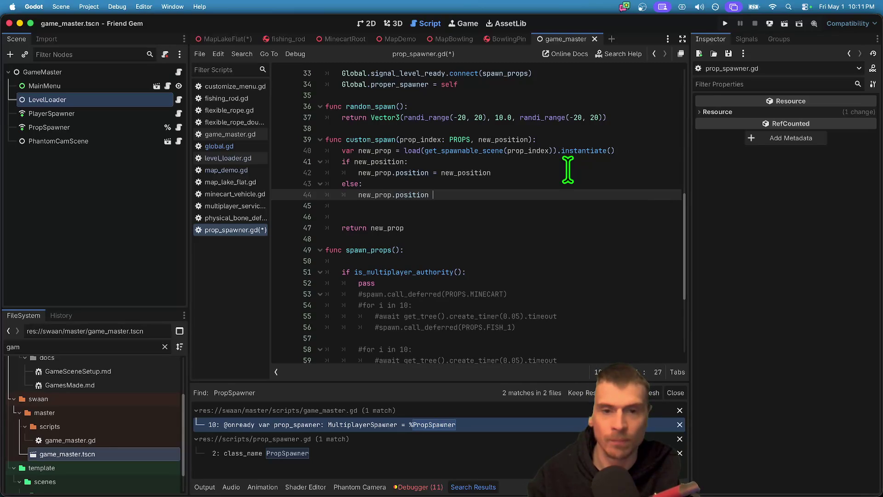
pyautogui.write('ran')
pyautogui.press('Return')
pyautogui.press('Down')
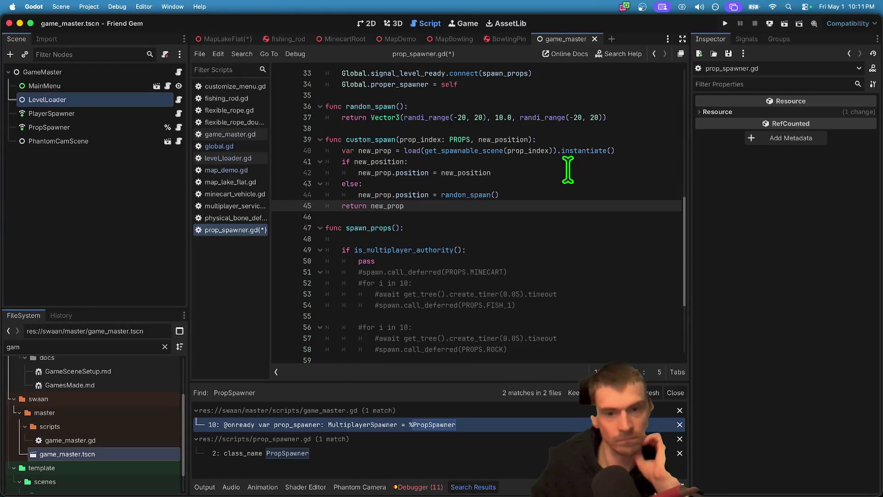
pyautogui.press('super+s')
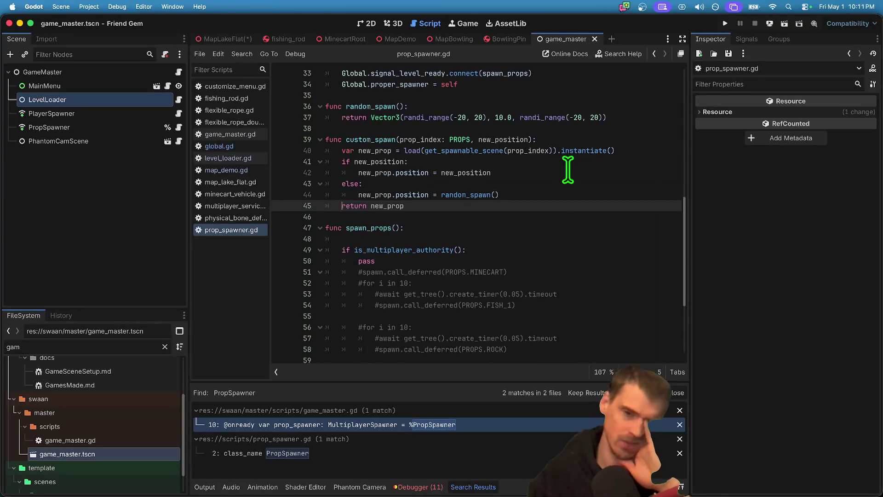
# - Review the edited custom_spawn function, then switch to map_demo.gd
pyautogui.doubleClick(501, 139)
pyautogui.click(382, 173)
pyautogui.click(383, 195)
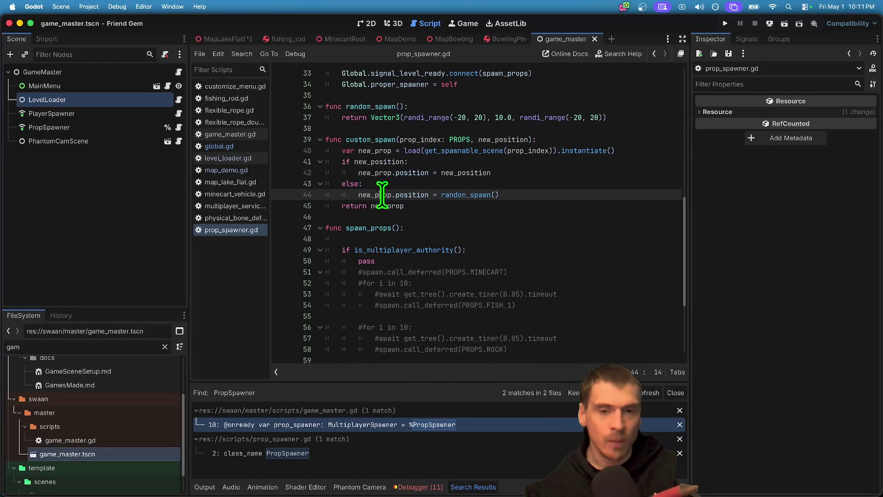
pyautogui.click(501, 203)
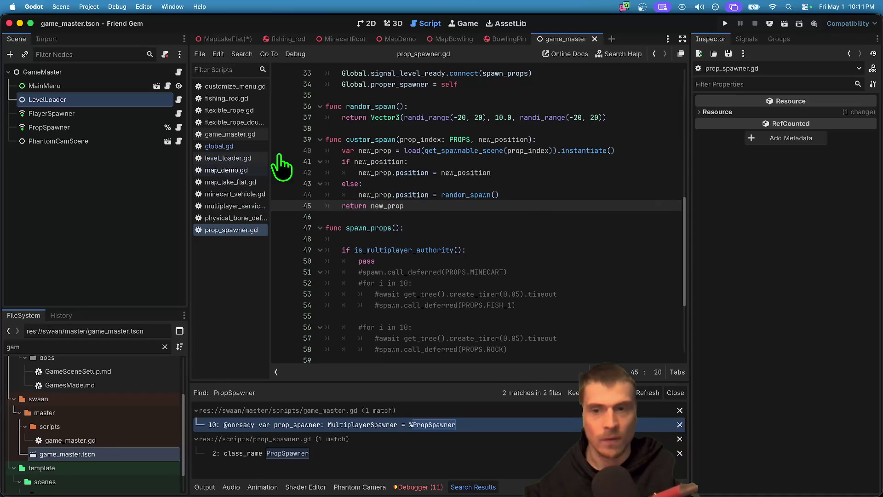
pyautogui.click(224, 169)
# - Replace the old spawn_props call in pins() with a for loop
pyautogui.hotkey('shift', 'Up')
pyautogui.press('BackSpace')
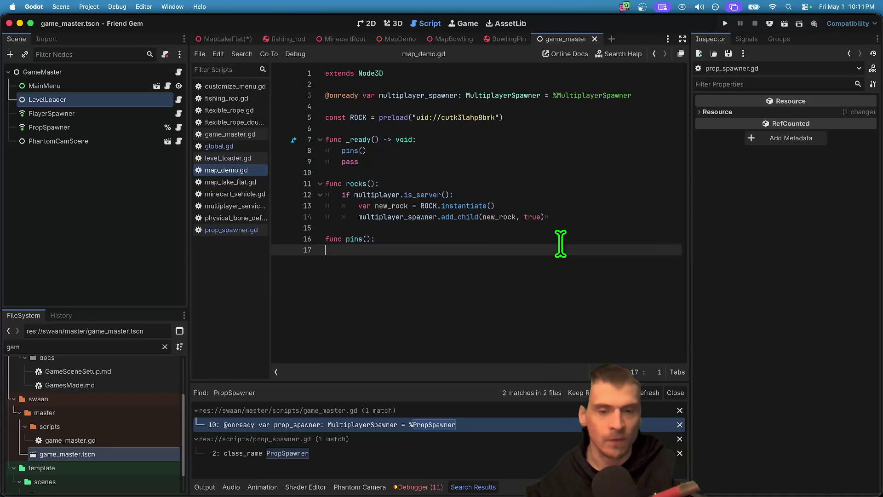
pyautogui.press('Return')
pyautogui.write('Glo')
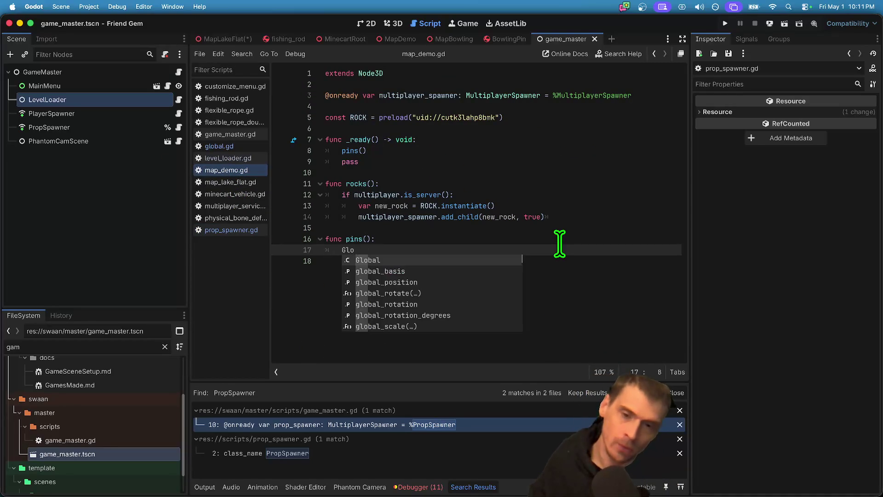
pyautogui.press('Return')
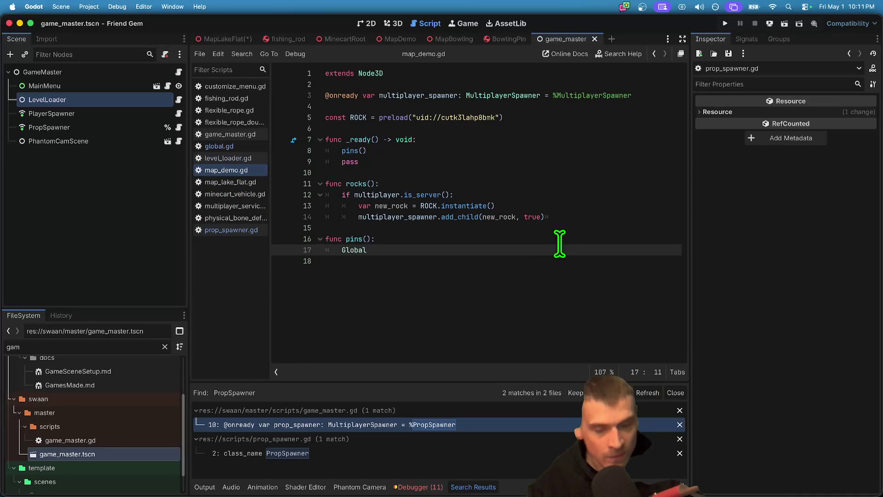
pyautogui.hotkey('alt', 'BackSpace')
pyautogui.write('for i in')
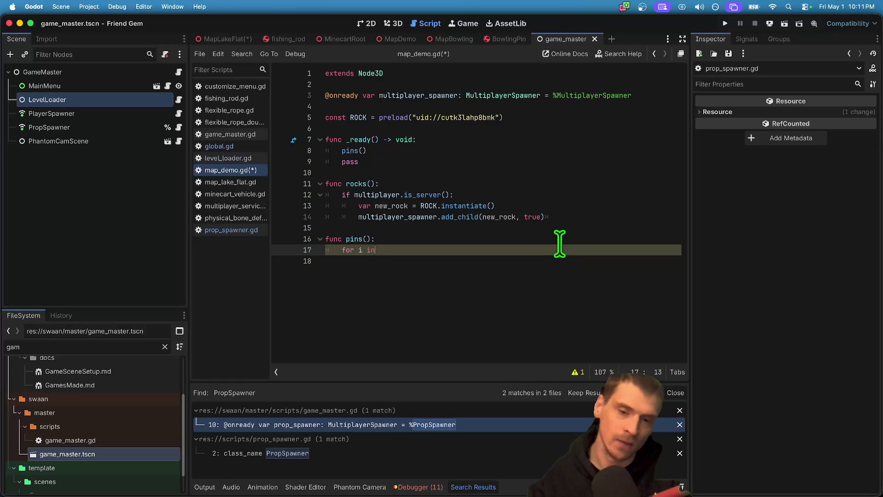
pyautogui.write(' 10:')
pyautogui.press('Return')
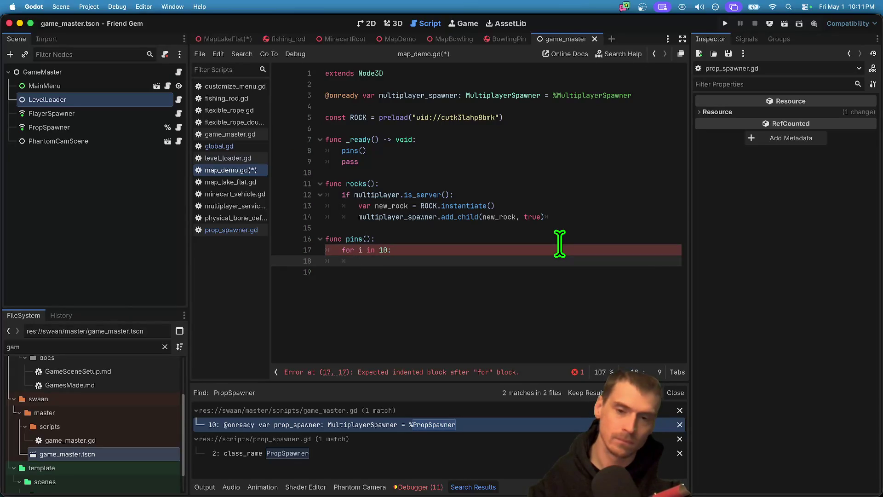
# - Inside the loop, call proper_spawner.custom_spawn with proper_spawner.PROPS.BOWLING_PIN
pyautogui.write('Global.pr')
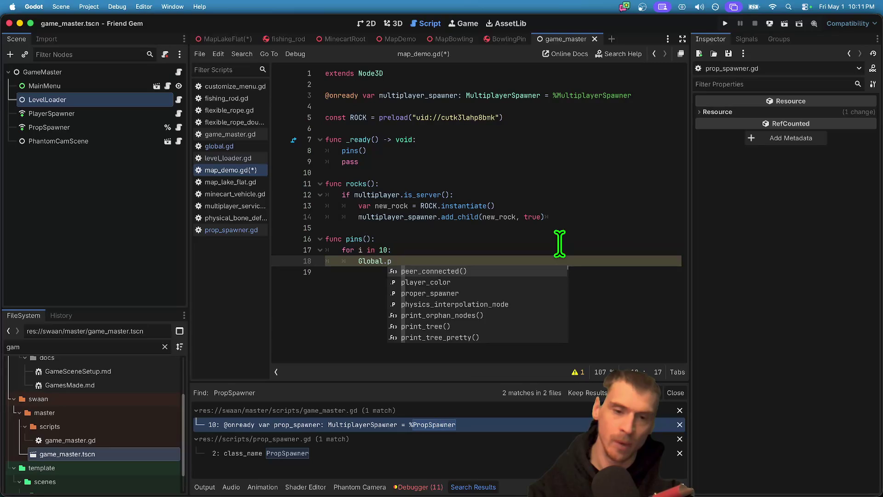
pyautogui.press('Return')
pyautogui.write('.cu')
pyautogui.press('Return')
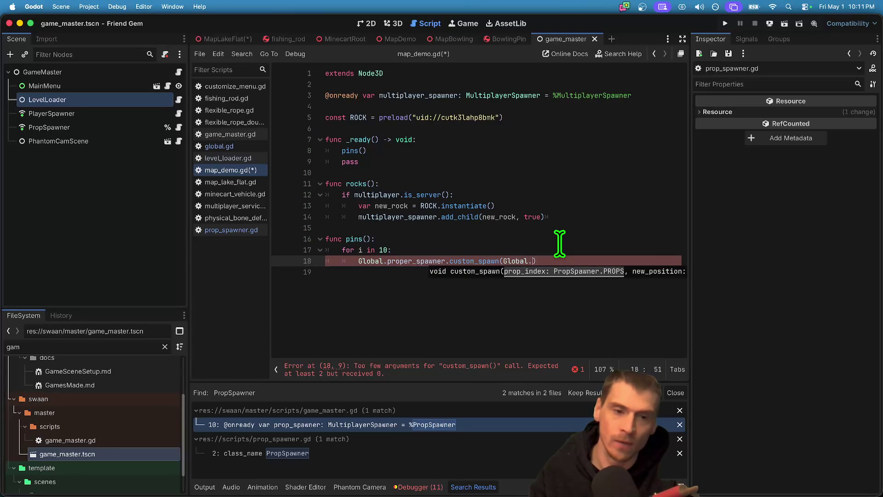
pyautogui.write('pro')
pyautogui.press('Return')
pyautogui.write('.PR')
pyautogui.press('Return')
pyautogui.write('.')
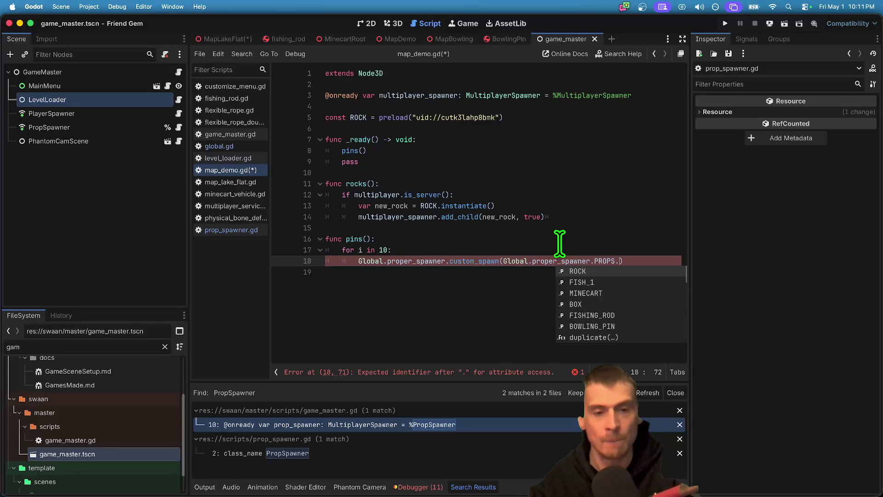
pyautogui.press('Down')
pyautogui.press('Down')
pyautogui.press('Down')
pyautogui.press('Return')
# - Remove the trailing comma so custom_spawn receives only the bowling-pin prop
pyautogui.write(',')
pyautogui.press('BackSpace')
pyautogui.press('BackSpace')
pyautogui.press('Home')
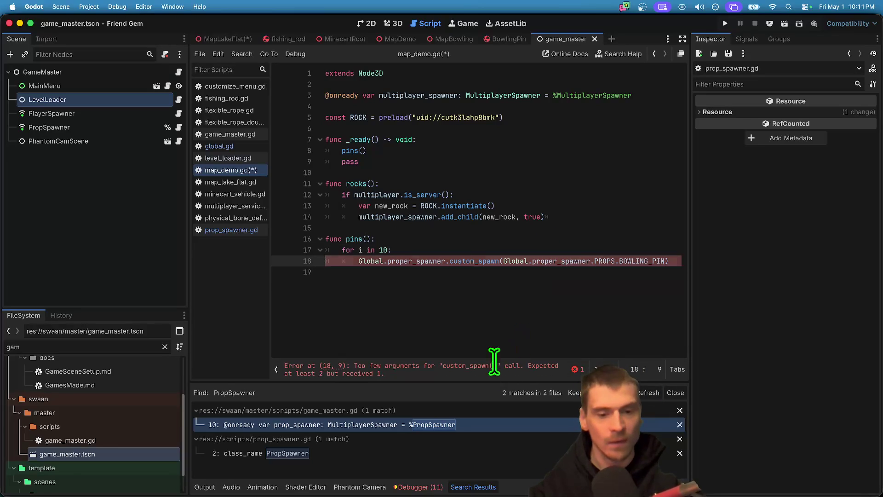
pyautogui.click(515, 313)
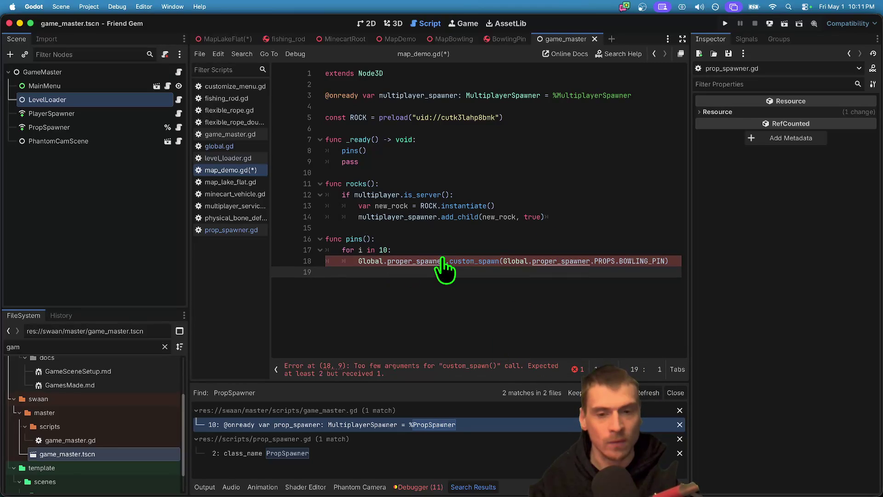
pyautogui.keyDown('ctrl'); pyautogui.click(479, 261); pyautogui.keyUp('ctrl')
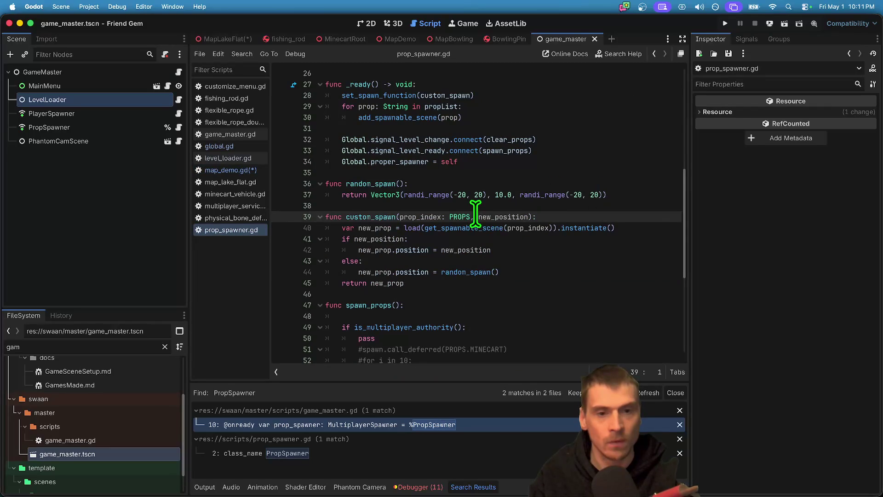
# - Type new_position as Vector3 with a default of random_spawn()
pyautogui.moveTo(479, 217); pyautogui.dragTo(531, 216)
pyautogui.press('Right')
pyautogui.write(':')
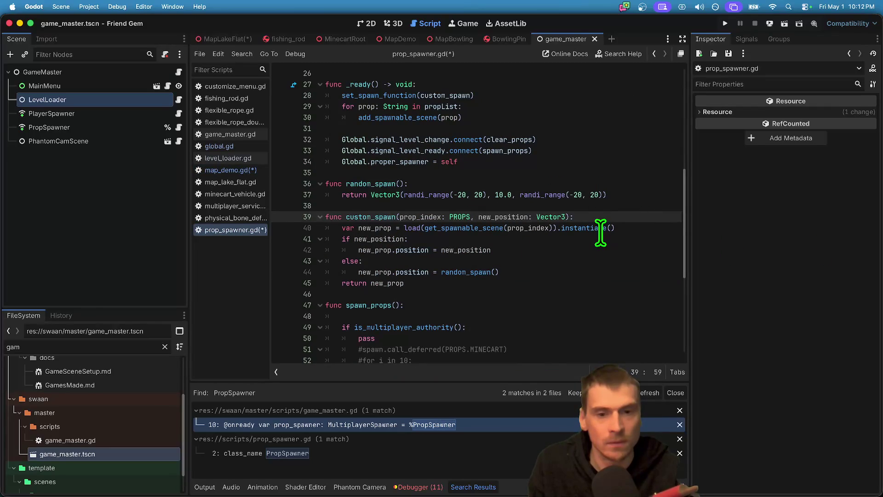
pyautogui.click(601, 230)
pyautogui.moveTo(442, 272); pyautogui.dragTo(581, 270)
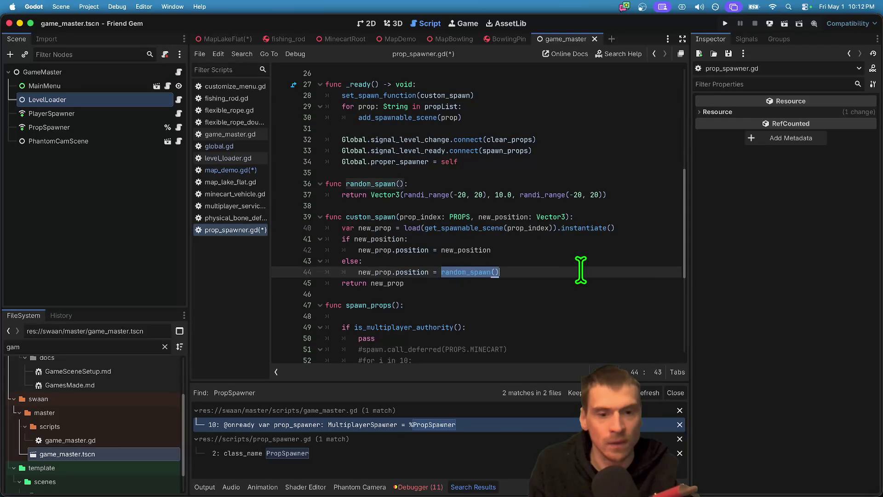
pyautogui.click(609, 214)
pyautogui.write('= random_spawn()')
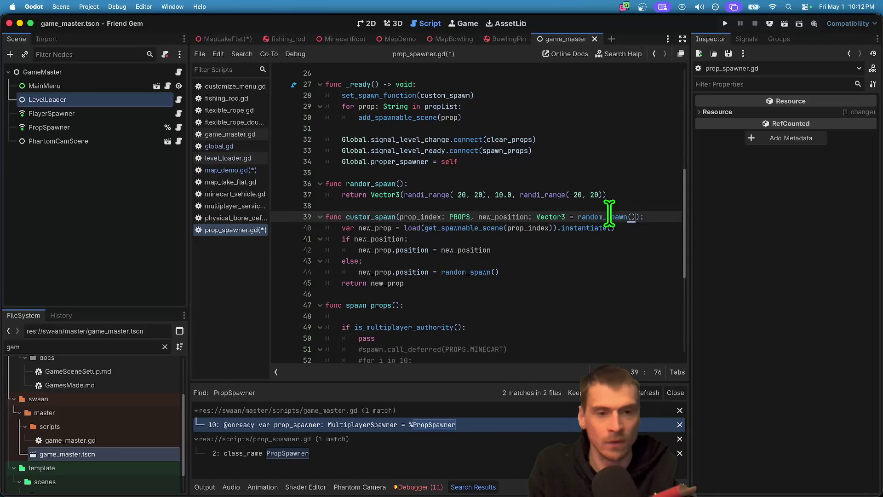
pyautogui.click(601, 248)
# - Delete the if/else so new_position is always assigned, and save
pyautogui.tripleClick(594, 261)
pyautogui.hotkey('shift', 'Down')
pyautogui.press('BackSpace')
pyautogui.click(610, 235)
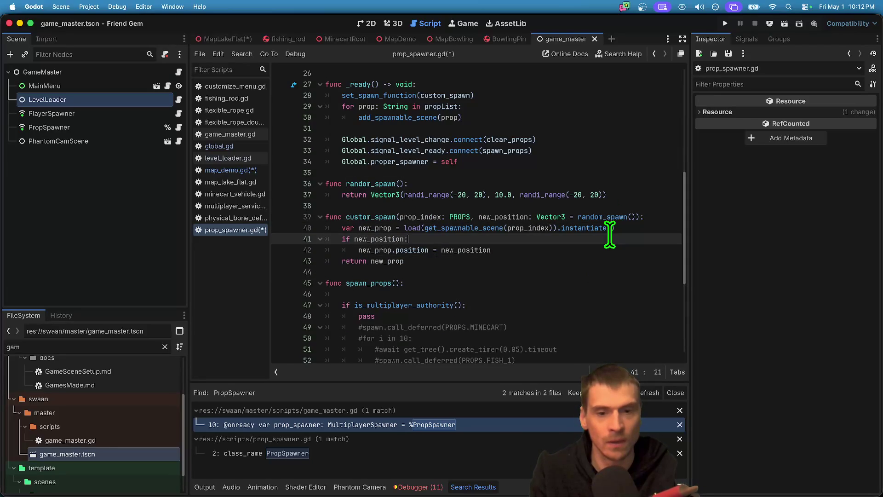
pyautogui.hotkey('ctrl', 'shift', 'k')
pyautogui.hotkey('shift', 'Tab')
pyautogui.hotkey('ctrl', 's')
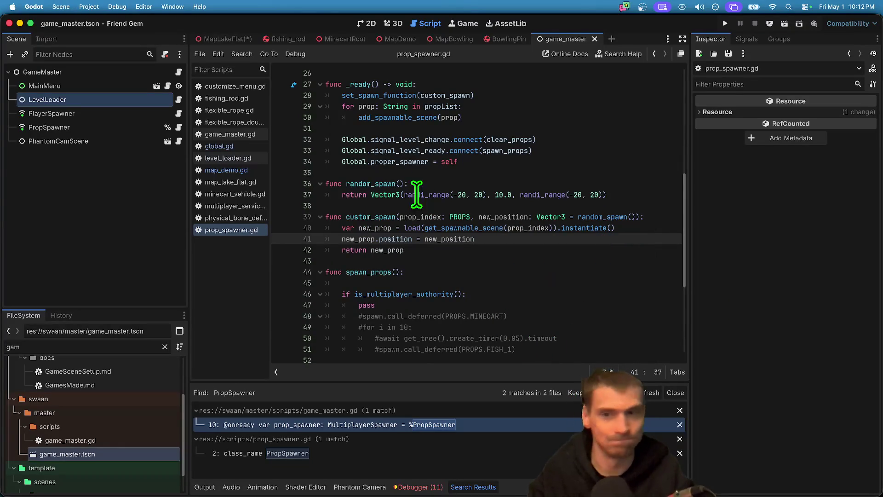
# - Save map_demo.gd, move MapBowling to the end of LEVEL_DICT, and run the game
pyautogui.click(253, 168)
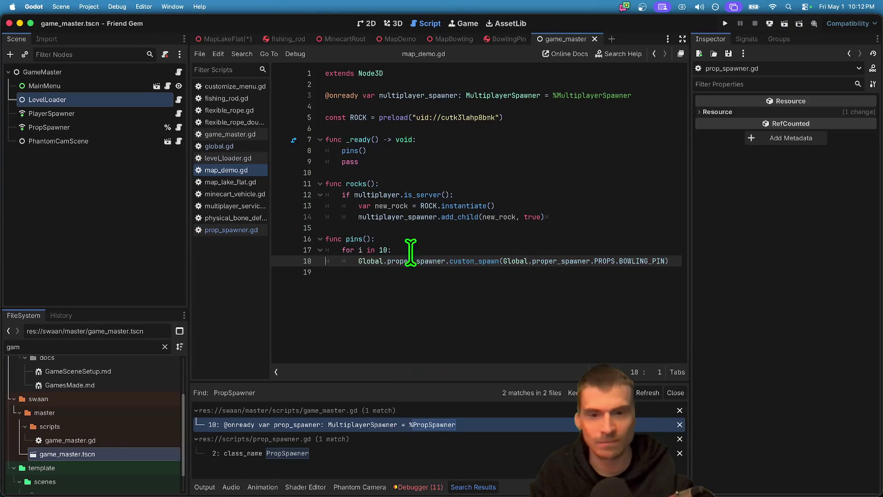
pyautogui.press('super+s')
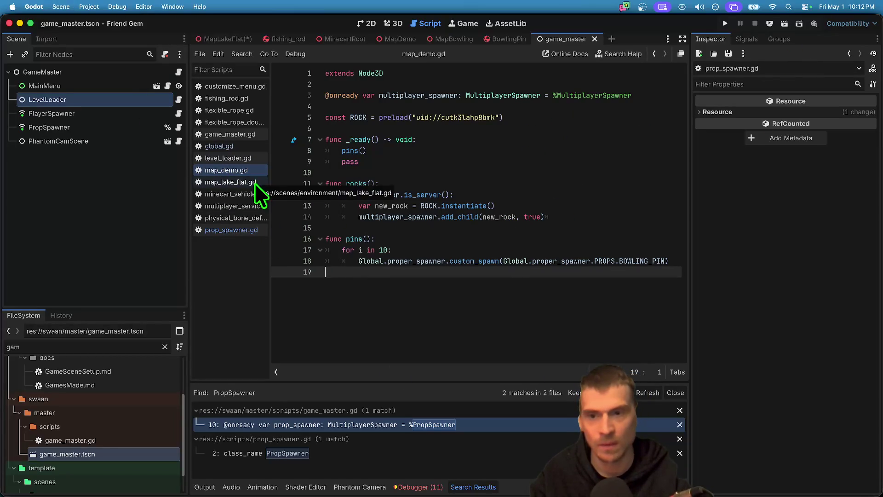
pyautogui.click(236, 157)
pyautogui.scroll(8, 499, 202)
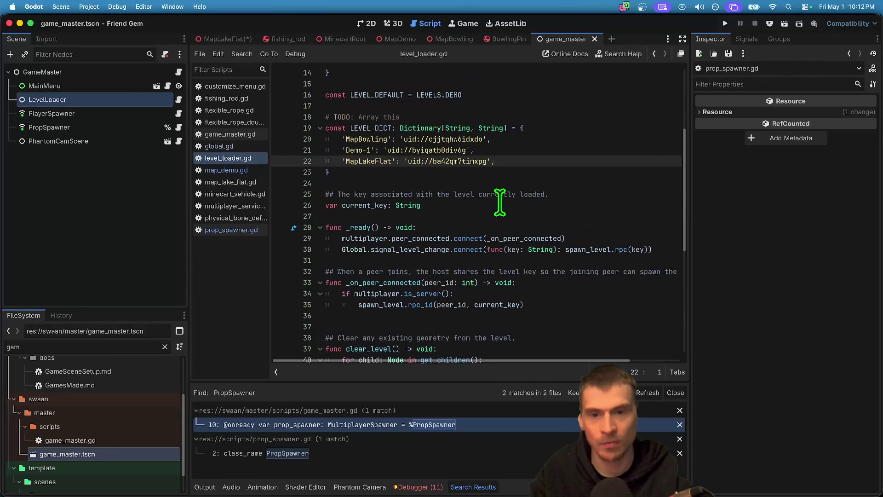
pyautogui.press('Up')
pyautogui.press('Up')
pyautogui.press('super+x')
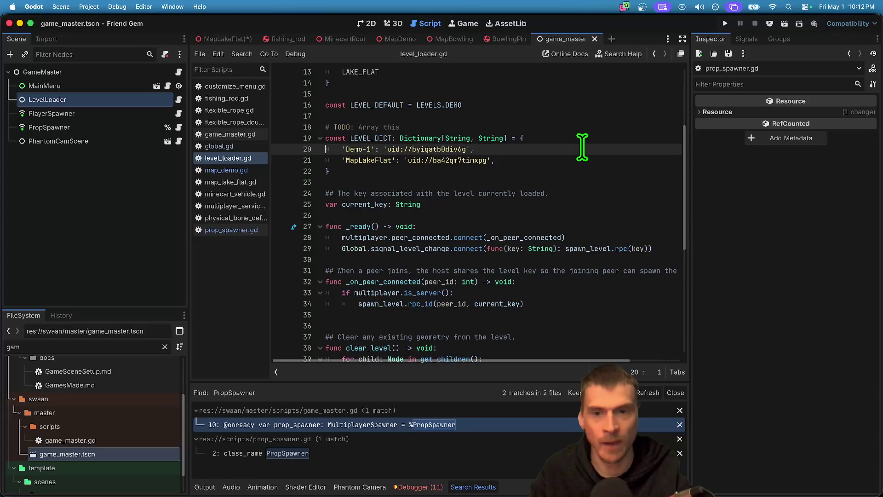
pyautogui.press('Down')
pyautogui.press('Down')
pyautogui.press('Return')
pyautogui.press('super+v')
pyautogui.press('super+b')
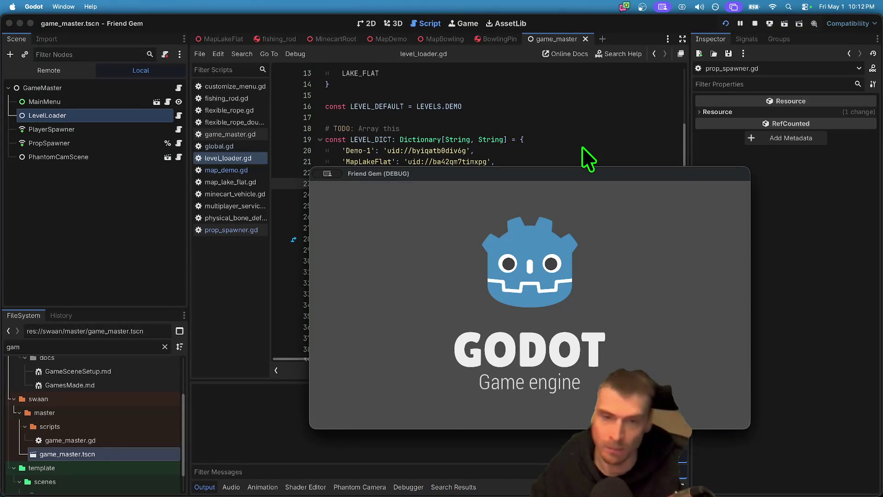
# - Move the debug game window aside, let the demo level load, and return to map_demo.gd
pyautogui.moveTo(587, 178); pyautogui.dragTo(406, 99)
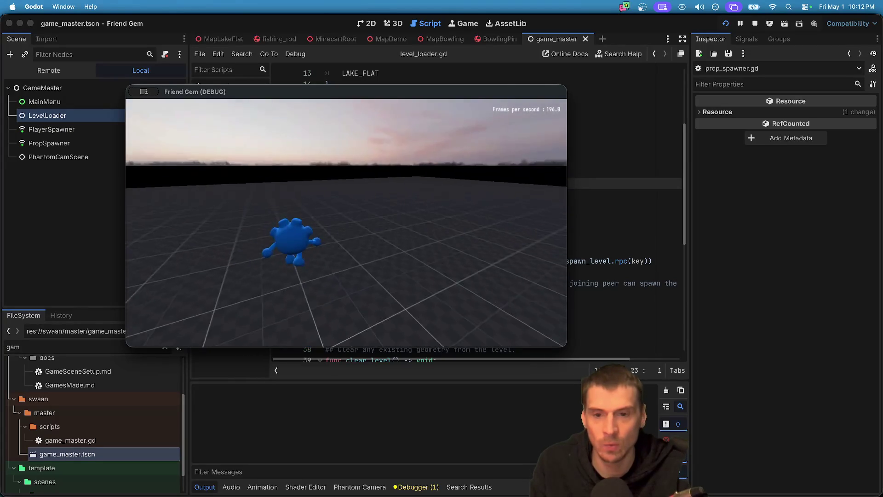
pyautogui.press('super+Tab')
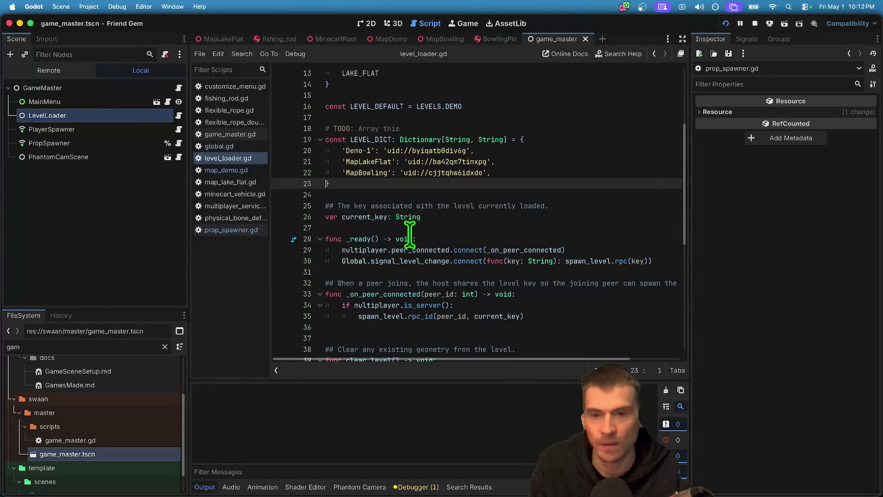
pyautogui.click(232, 173)
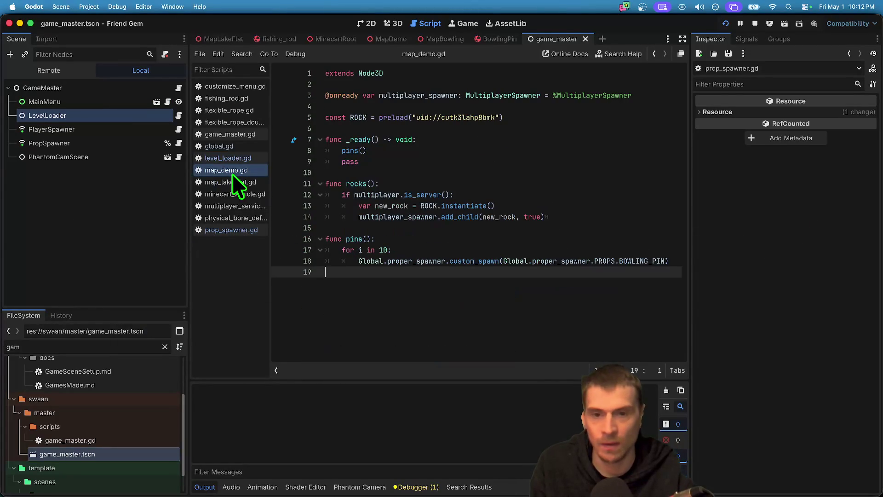
# - Insert a new line at the top of the pins() for loop
pyautogui.tripleClick(366, 150)
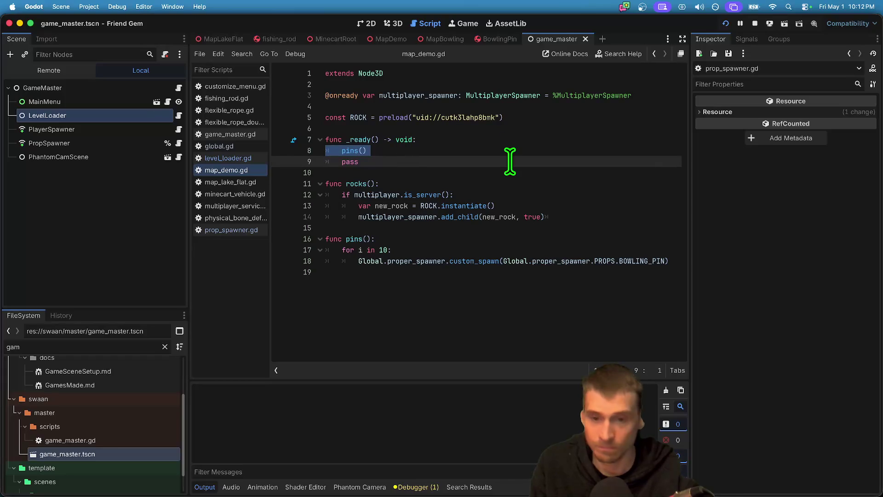
pyautogui.press('BackSpace')
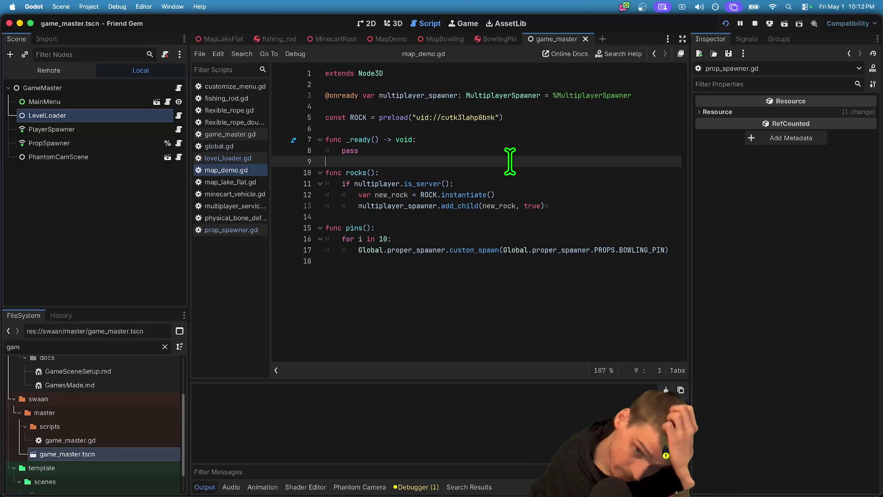
pyautogui.press('super+z')
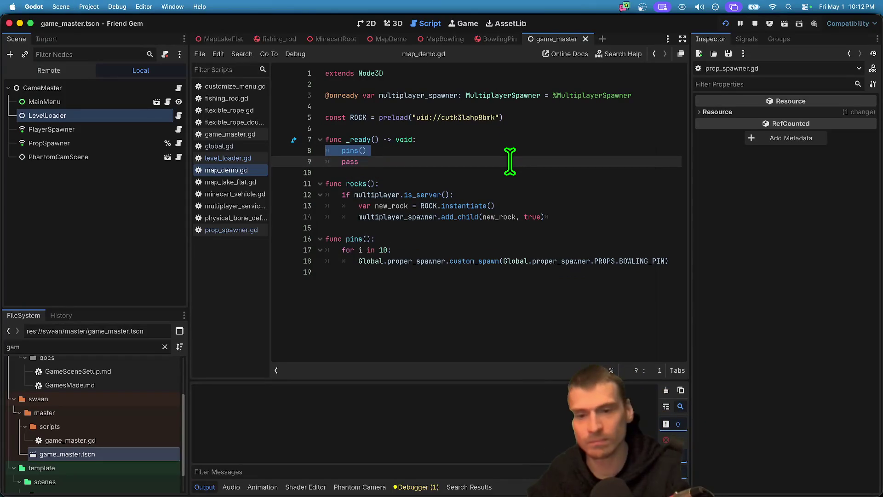
pyautogui.click(501, 246)
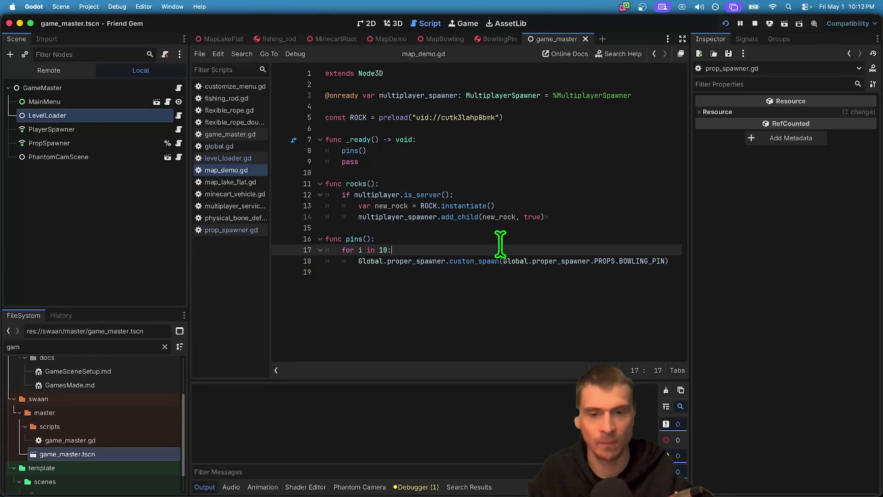
pyautogui.press('Return')
pyautogui.write('pr')
pyautogui.press('BackSpace')
pyautogui.press('BackSpace')
pyautogui.press('BackSpace')
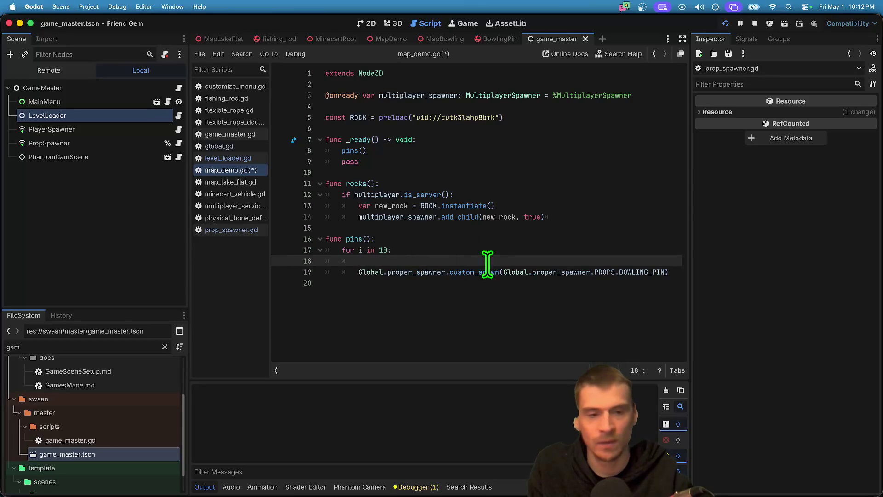
pyautogui.hotkey('ctrl', 'v')
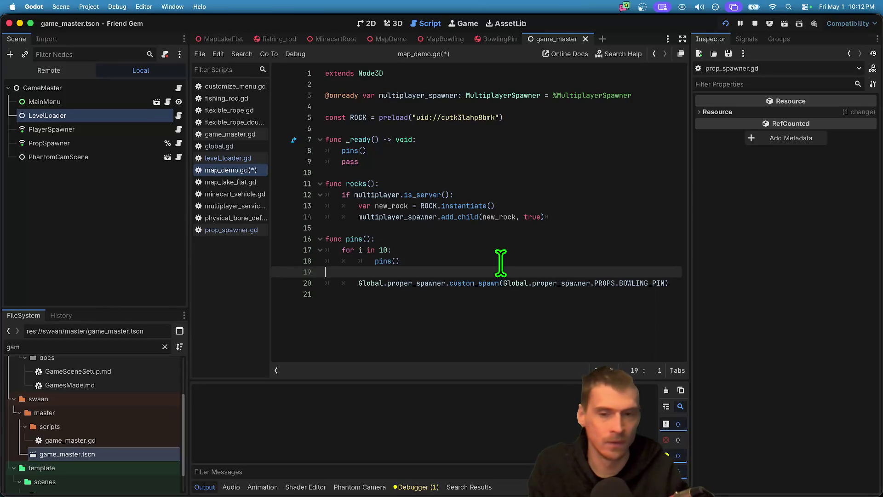
pyautogui.press('Up')
pyautogui.hotkey('shift', 'Tab')
# - Make that loop line print('z') before each spawn, clearing stray pins( text and parenthesis, and save
pyautogui.press('Tab')
pyautogui.press('Down')
pyautogui.press('Up')
pyautogui.press('Down')
pyautogui.press('BackSpace')
pyautogui.press('BackSpace')
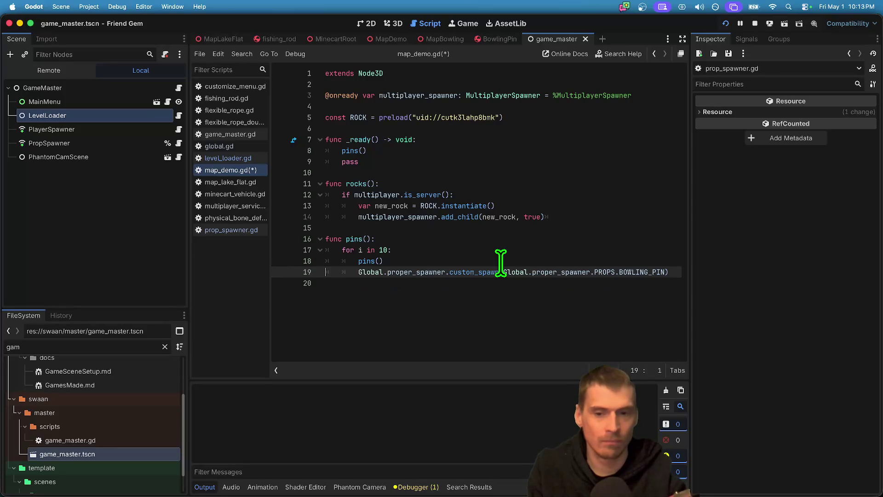
pyautogui.write('z')
pyautogui.press('super+s')
pyautogui.hotkey('shift', 'alt', 'Right')
pyautogui.press('Delete')
pyautogui.press('Delete')
pyautogui.press('End')
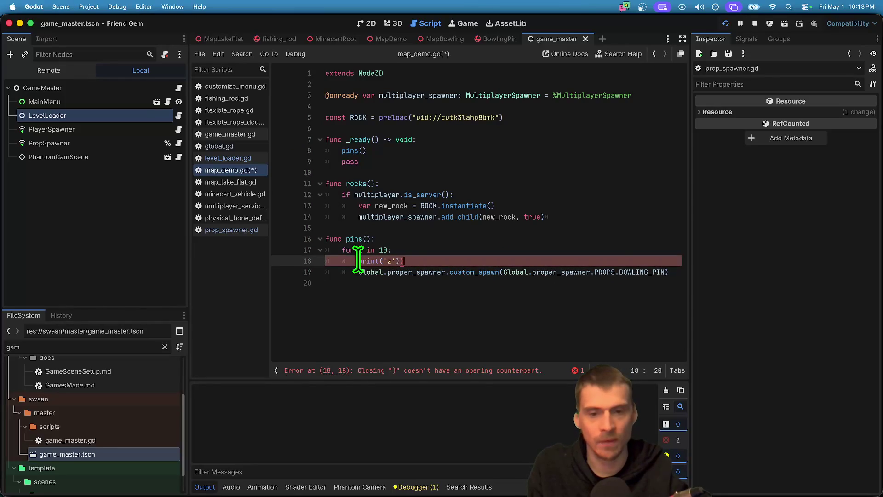
pyautogui.press('Delete')
pyautogui.click(366, 296)
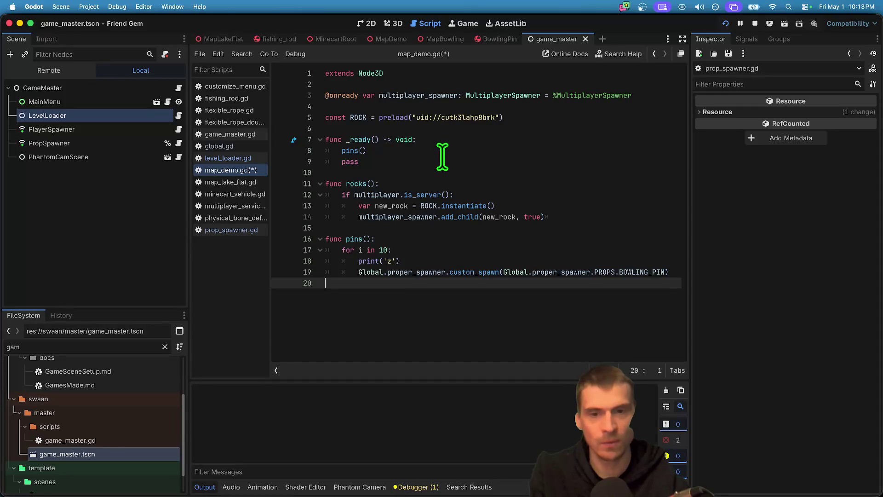
# - Wrap the pins() call in _ready() in 'if multiplayer.is_server():', delete pass, and save
pyautogui.doubleClick(355, 239)
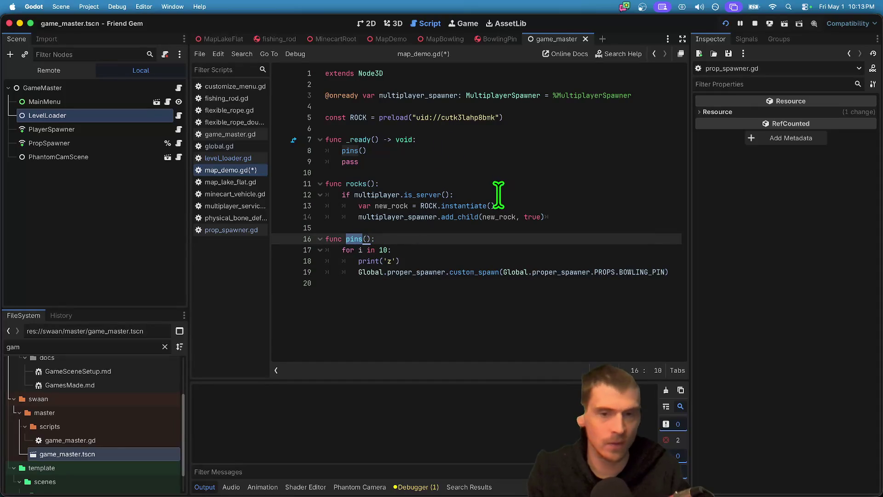
pyautogui.click(416, 194)
pyautogui.click(489, 159)
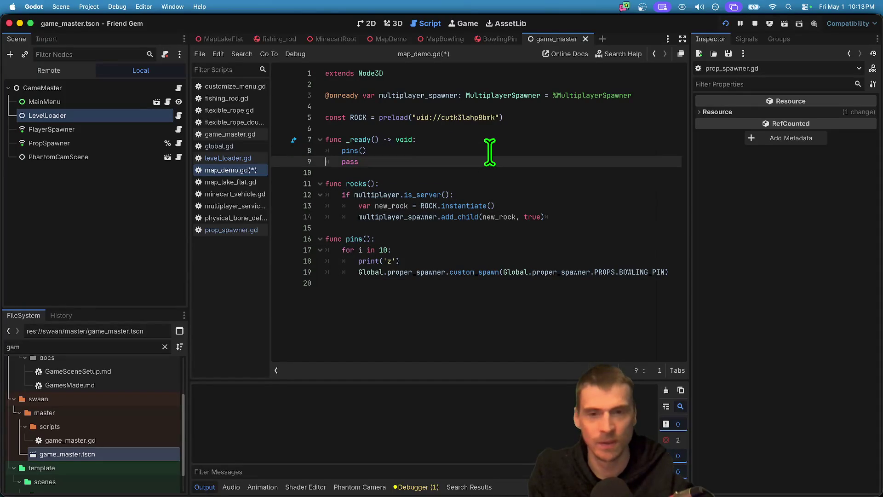
pyautogui.press('Up')
pyautogui.press('super+v')
pyautogui.press('Right')
pyautogui.press('Tab')
pyautogui.press('Tab')
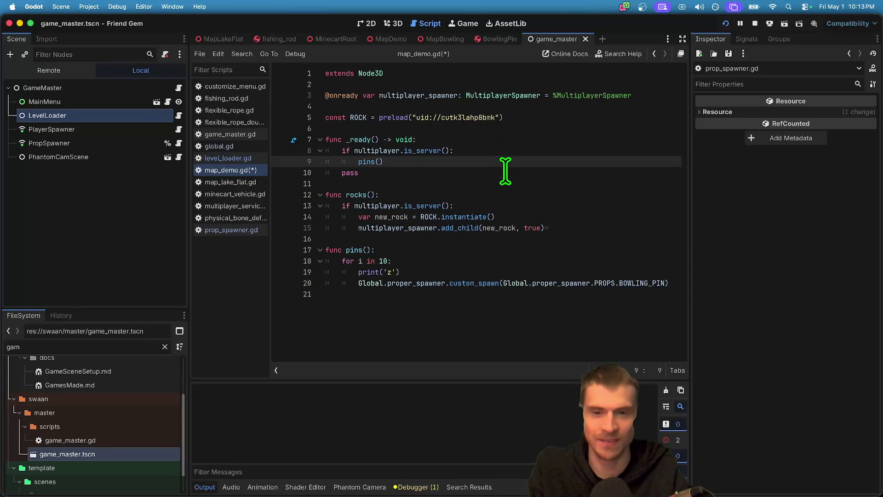
pyautogui.click(505, 173)
pyautogui.press('super+shift+k')
pyautogui.click(554, 309)
pyautogui.press('super+s')
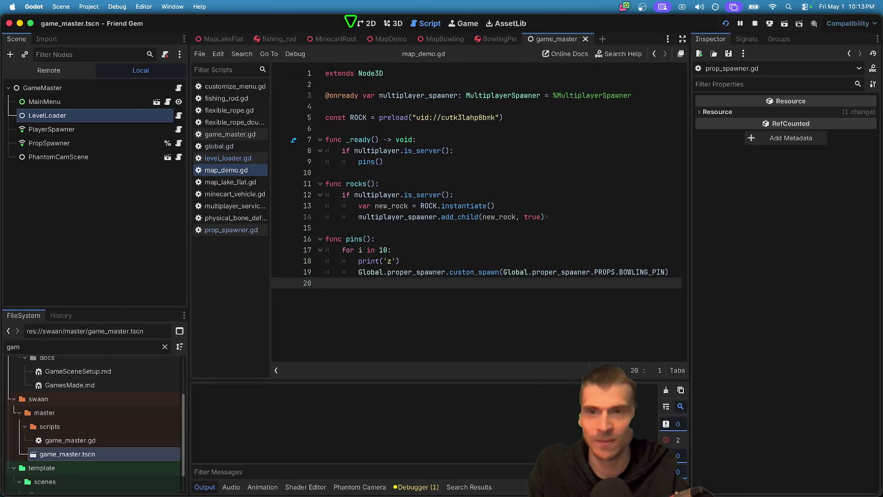
pyautogui.click(391, 39)
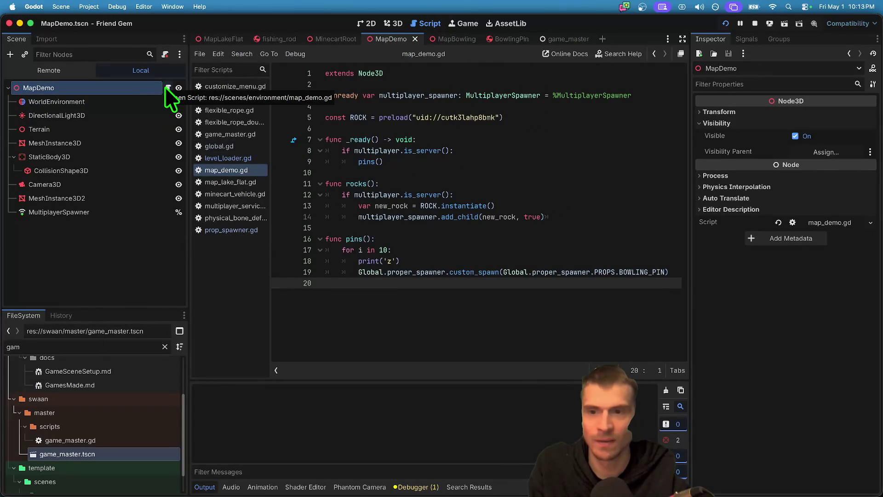
# - Relaunch the game, arrange both game windows, and return to the editor
pyautogui.press('super+b')
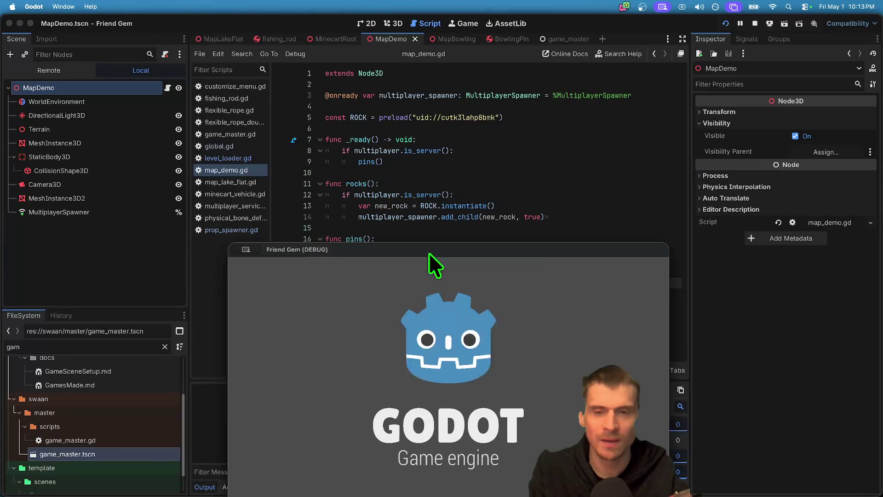
pyautogui.moveTo(379, 376); pyautogui.dragTo(289, 148)
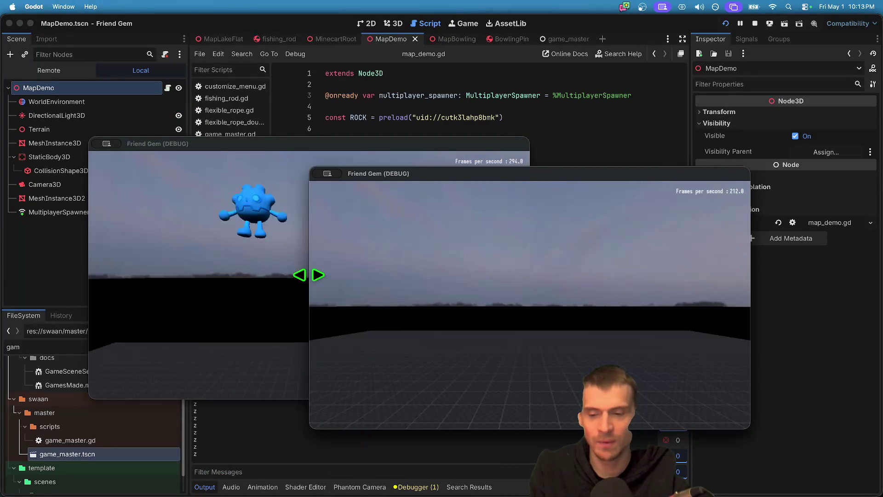
pyautogui.click(415, 395)
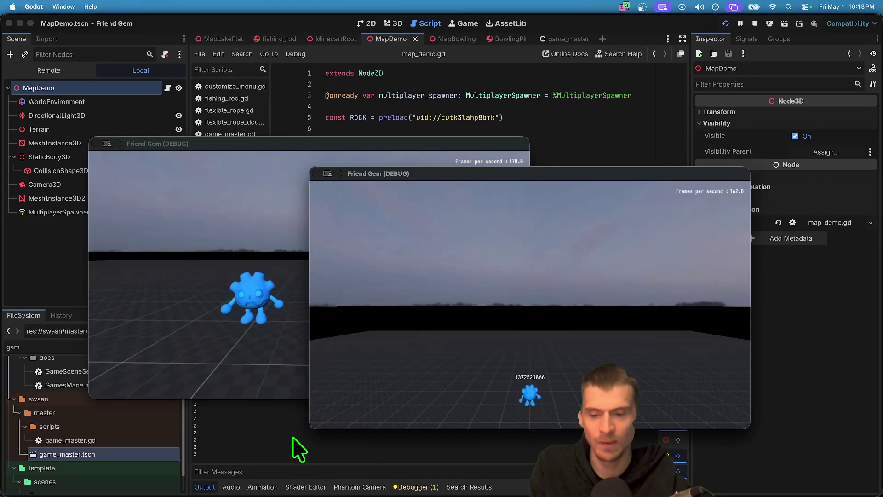
pyautogui.click(293, 437)
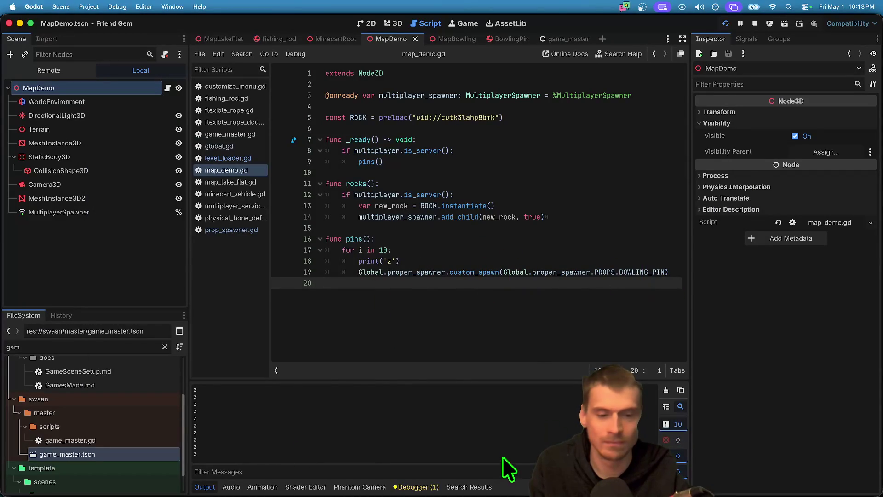
pyautogui.press('super+Tab')
pyautogui.press('super+Tab')
pyautogui.press('super+Tab')
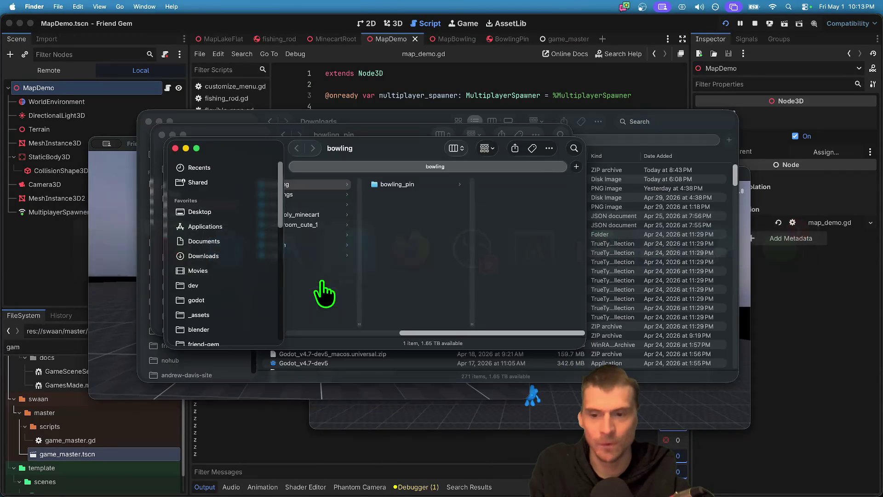
# - Filter the Remote scene tree for 'pin' and 'bow', find nothing, and clear the filter
pyautogui.click(51, 70)
pyautogui.write('pin')
pyautogui.press('super+a')
pyautogui.write('bow')
pyautogui.press('BackSpace')
pyautogui.press('BackSpace')
pyautogui.press('BackSpace')
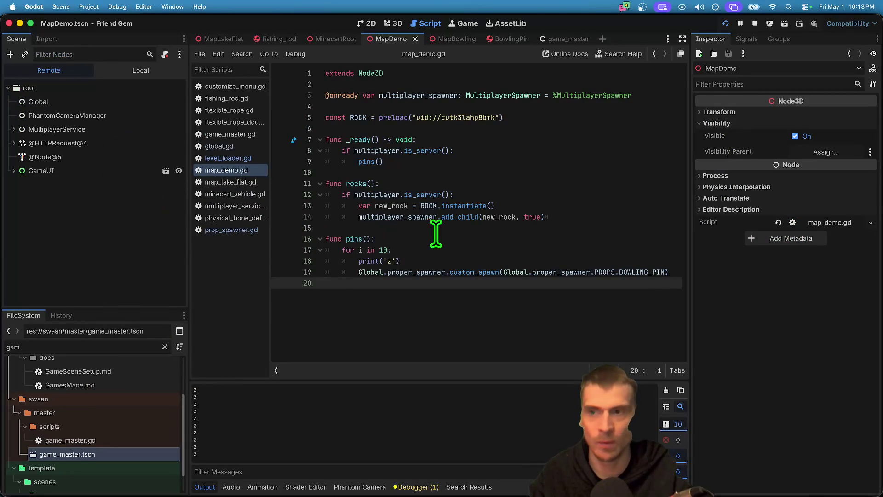
pyautogui.click(544, 283)
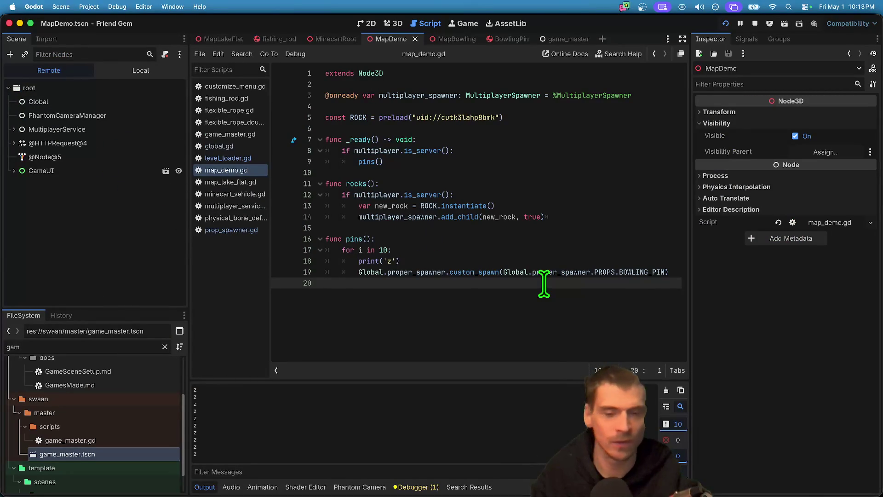
# - Review custom_spawn's definition in prop_spawner.gd and where it is registered on line 28
pyautogui.keyDown('super'); pyautogui.click(466, 273); pyautogui.keyUp('super')
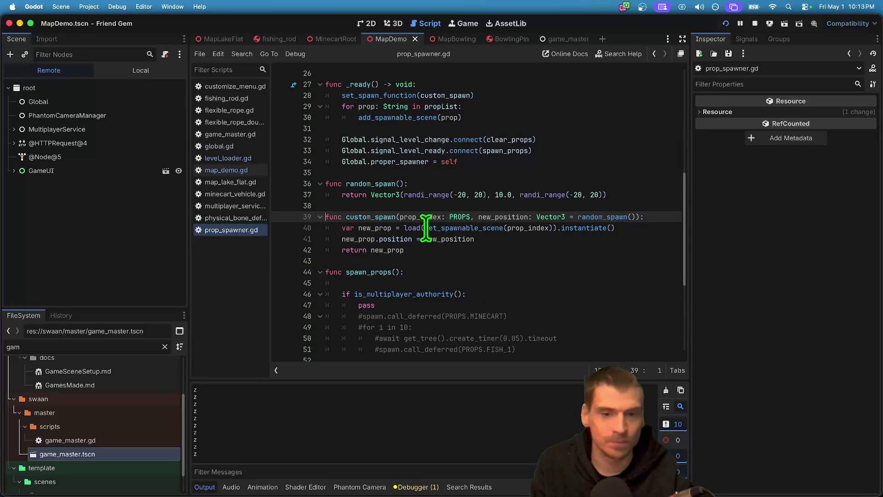
pyautogui.doubleClick(387, 217)
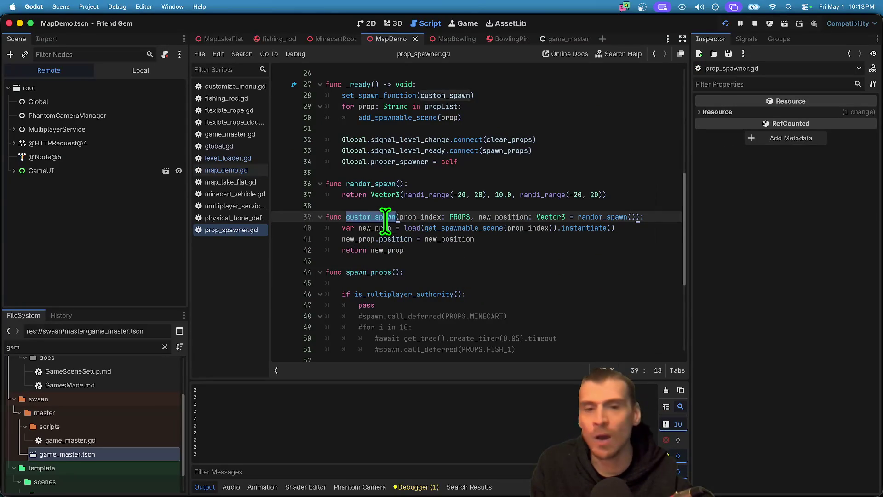
pyautogui.scroll(-5, 427, 251)
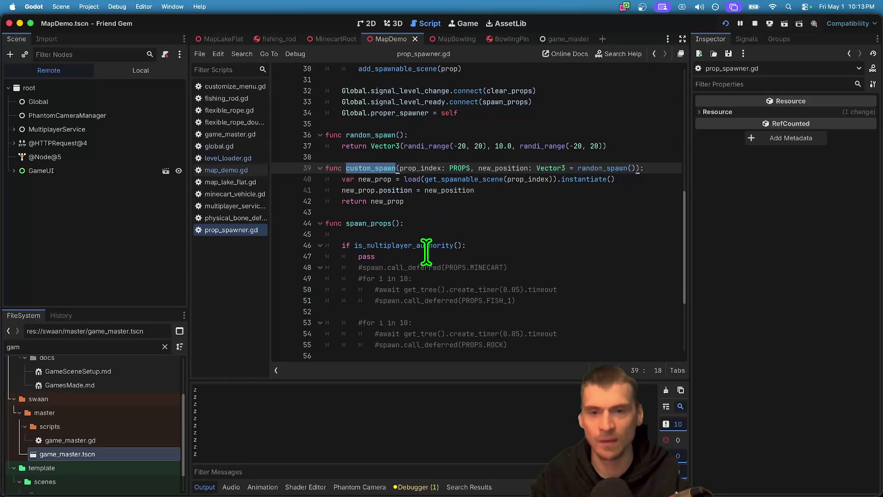
pyautogui.scroll(4, 385, 227)
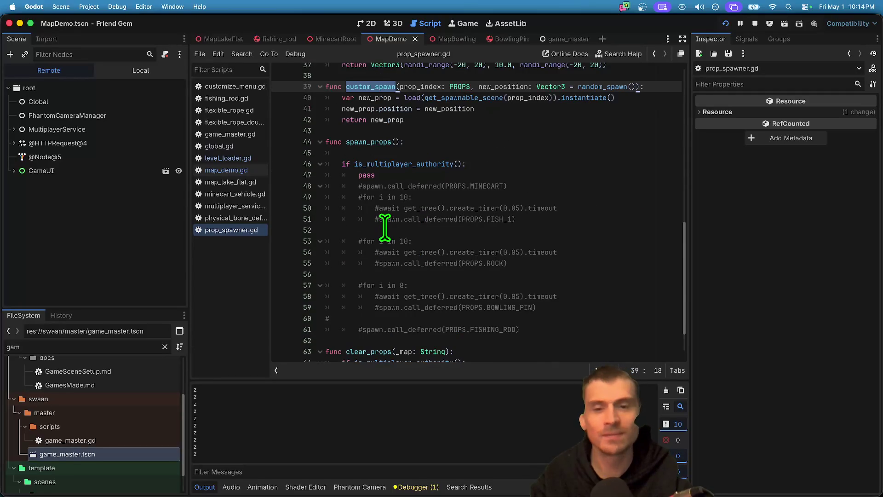
pyautogui.scroll(1, 402, 180)
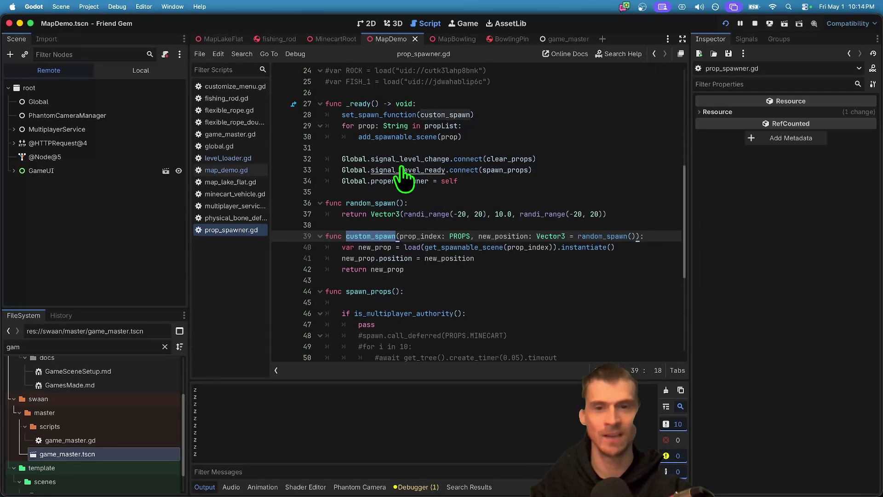
pyautogui.click(358, 115)
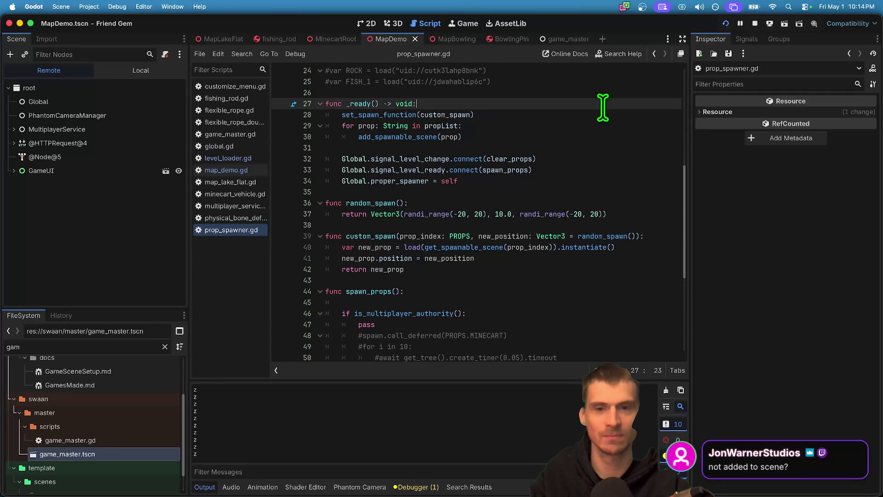
# - Return to map_demo.gd and select custom_spawn in the line 19 call
pyautogui.hotkey('ctrl', 'alt', 'space')
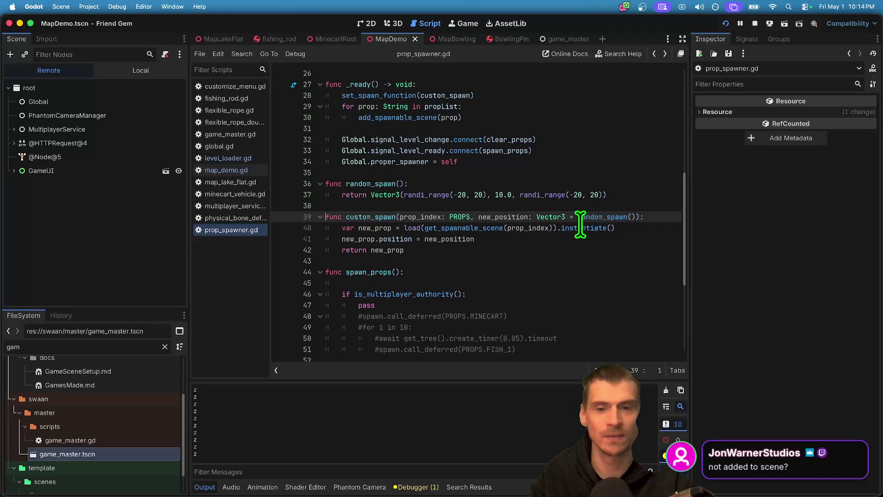
pyautogui.hotkey('alt', 'Left')
pyautogui.doubleClick(480, 272)
# - Replace custom_spawn with spawn in the pins() call on line 19
pyautogui.press('BackSpace')
pyautogui.write('.')
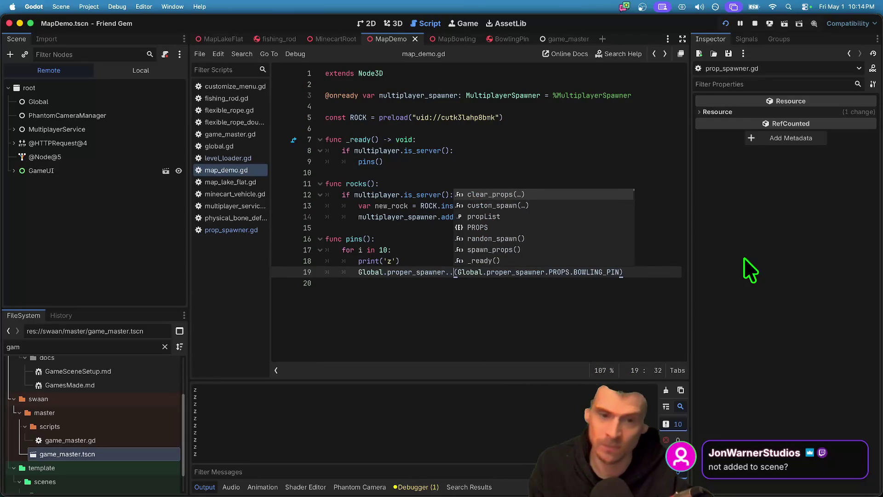
pyautogui.press('BackSpace')
pyautogui.write('spwan')
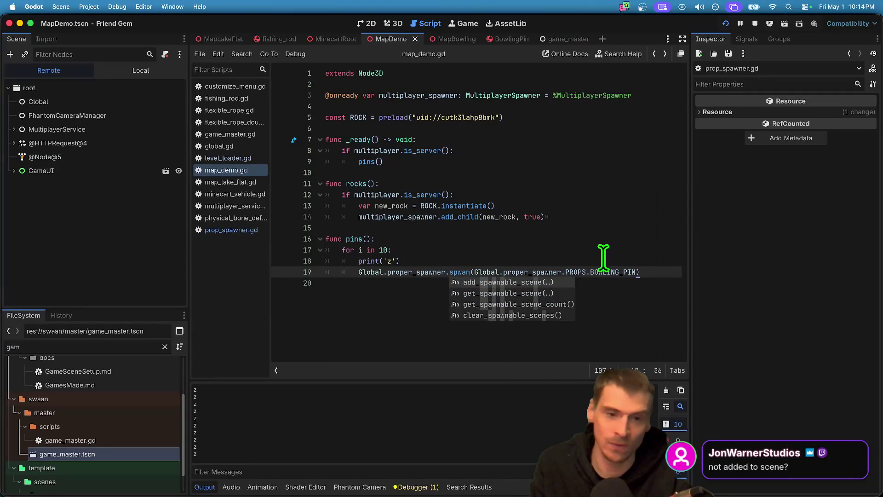
pyautogui.press('BackSpace')
pyautogui.press('BackSpace')
pyautogui.press('BackSpace')
pyautogui.write('awn')
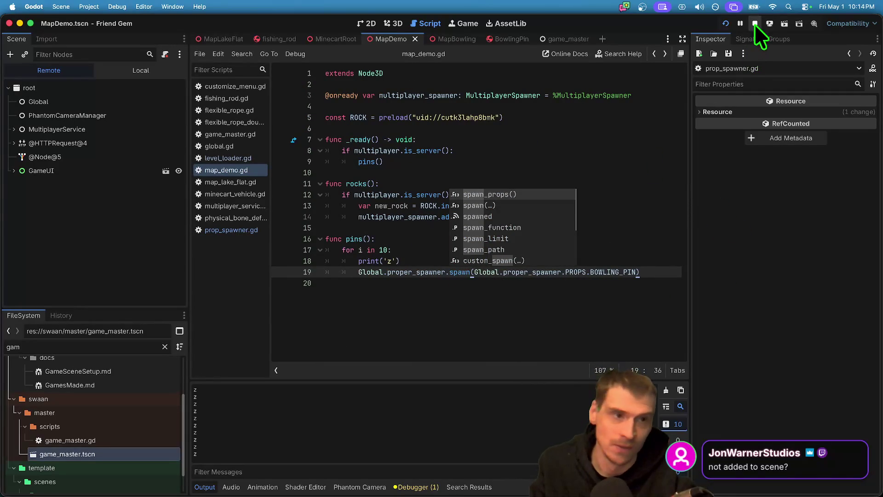
# - Restart the game to confirm bowling pins spawn, then stop it
pyautogui.click(755, 24)
pyautogui.click(647, 334)
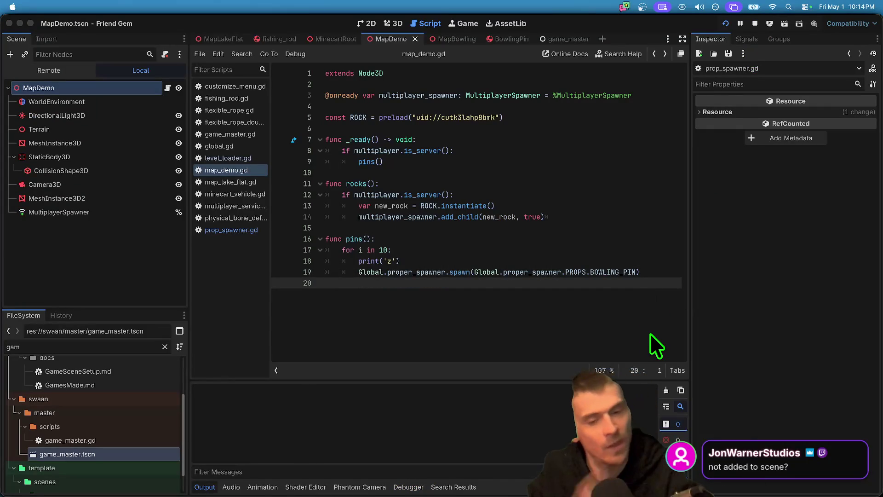
pyautogui.press('super+b')
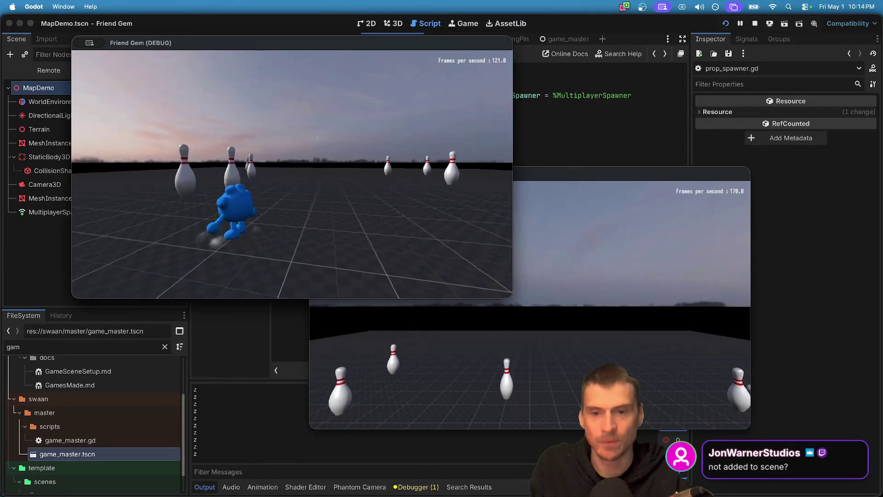
pyautogui.press('super+period')
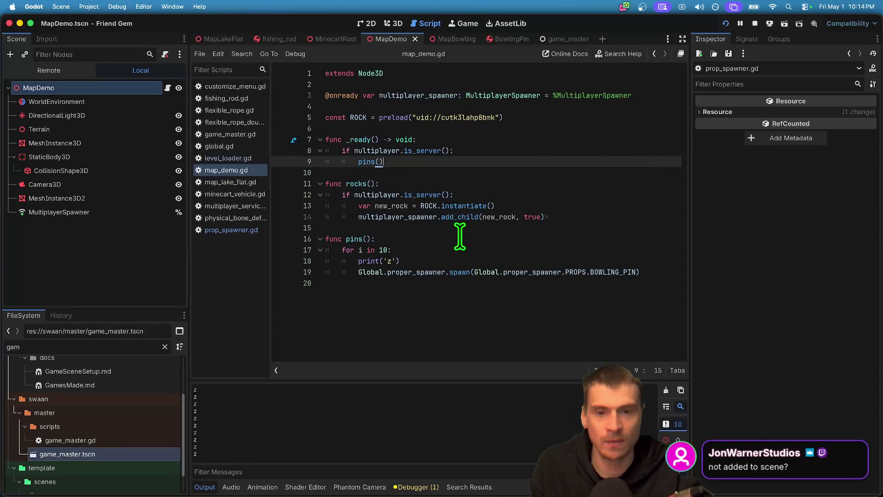
# - In prop_spawner.gd, retype custom_spawn on lines 28 and 39 using two carets
pyautogui.keyDown('super'); pyautogui.click(430, 273); pyautogui.keyUp('super')
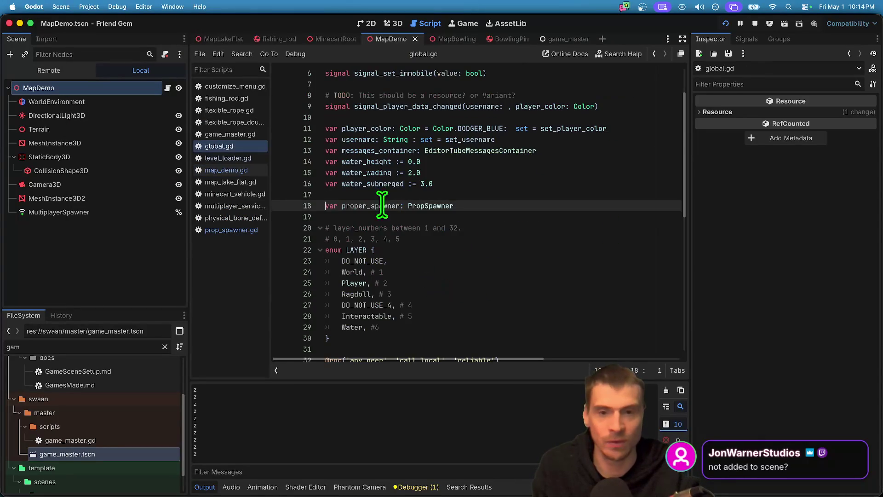
pyautogui.keyDown('super'); pyautogui.click(418, 207); pyautogui.keyUp('super')
pyautogui.doubleClick(382, 217)
pyautogui.scroll(5, 426, 203)
pyautogui.doubleClick(445, 252)
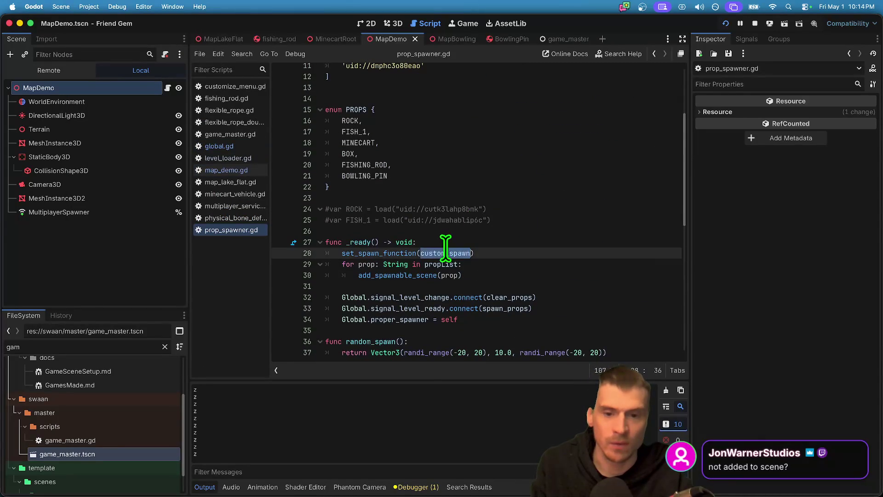
pyautogui.keyDown('super'); pyautogui.click(445, 252); pyautogui.keyUp('super')
pyautogui.write('ustom_sspaw')
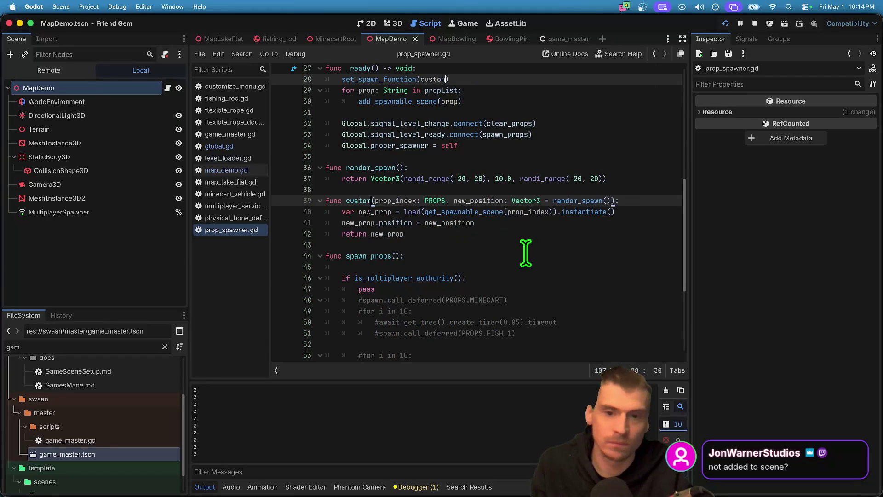
pyautogui.press('BackSpace')
pyautogui.press('BackSpace')
pyautogui.press('BackSpace')
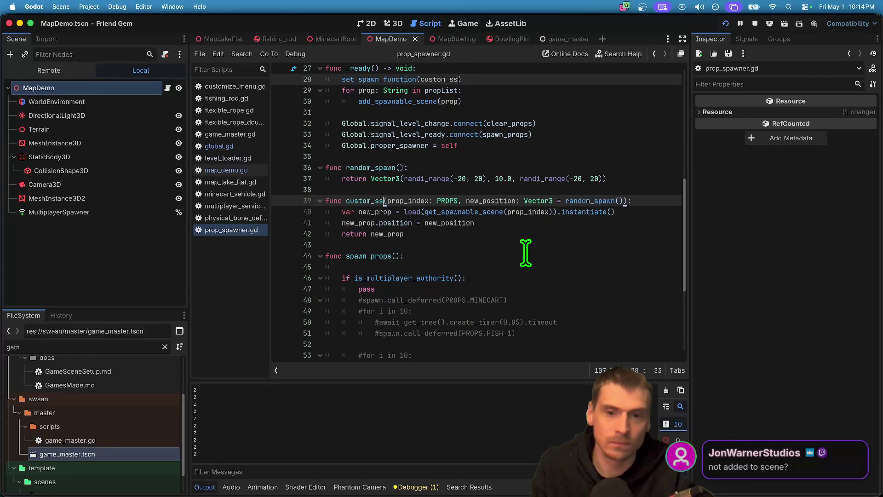
pyautogui.write('pawn')
pyautogui.press('Escape')
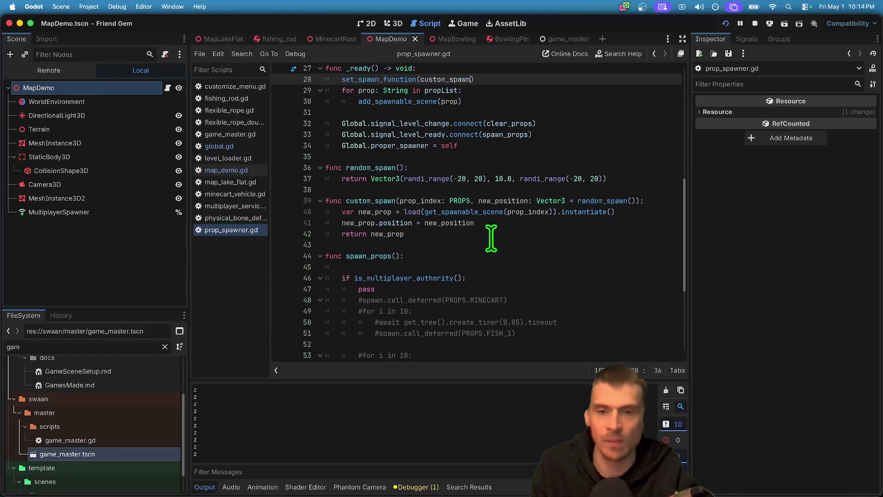
# - Prefix both custom_spawn occurrences with an underscore to make _custom_spawn, then save and run
pyautogui.doubleClick(444, 81)
pyautogui.press('super+d')
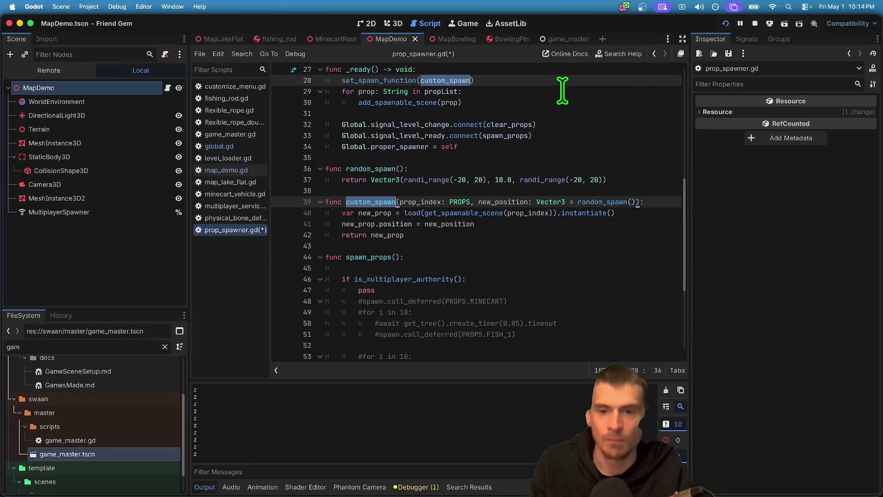
pyautogui.press('Left')
pyautogui.write('_')
pyautogui.click(617, 269)
pyautogui.press('super+b')
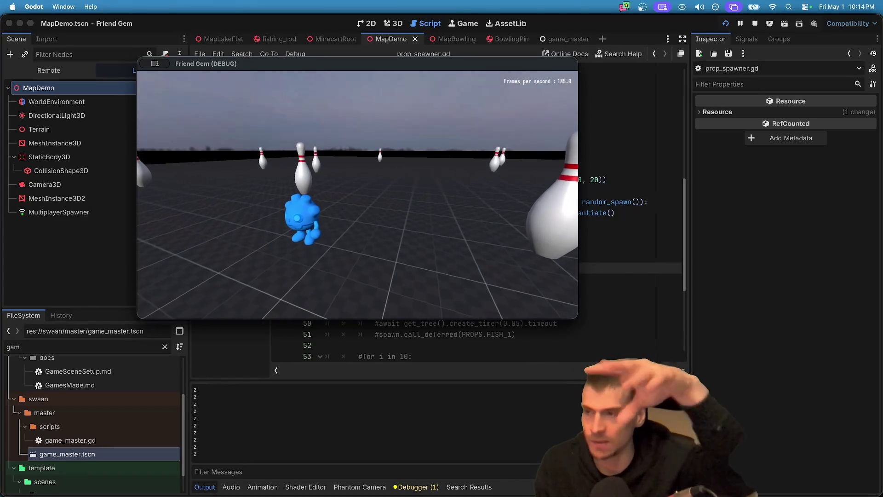
# - Walk the character forward into the scattered bowling pins, then return to the Godot editor
pyautogui.press('w')
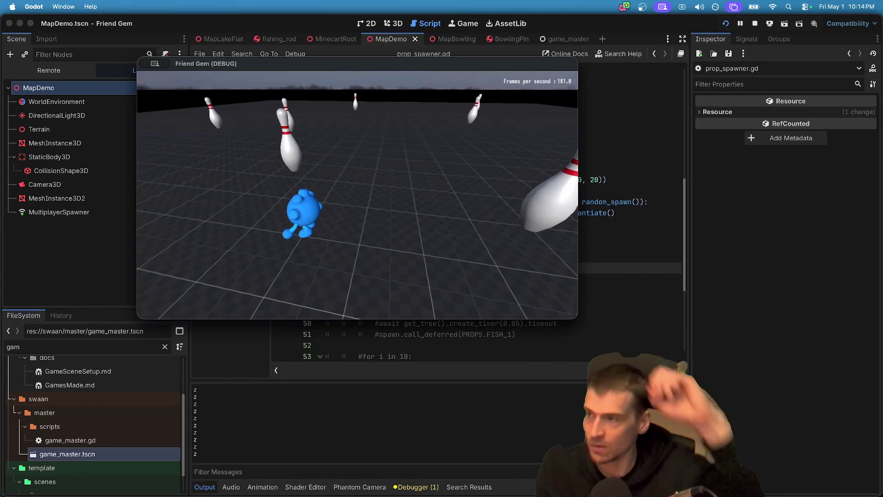
pyautogui.press('w')
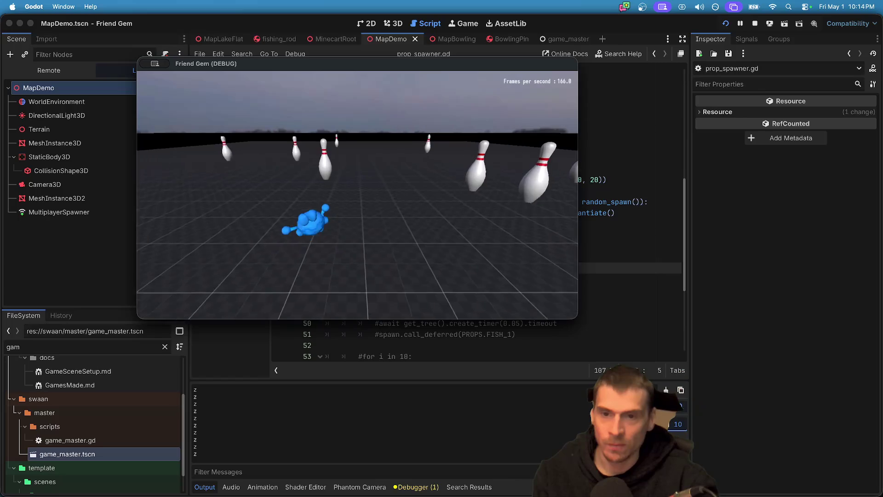
pyautogui.press('super+Tab')
pyautogui.press('super+Tab')
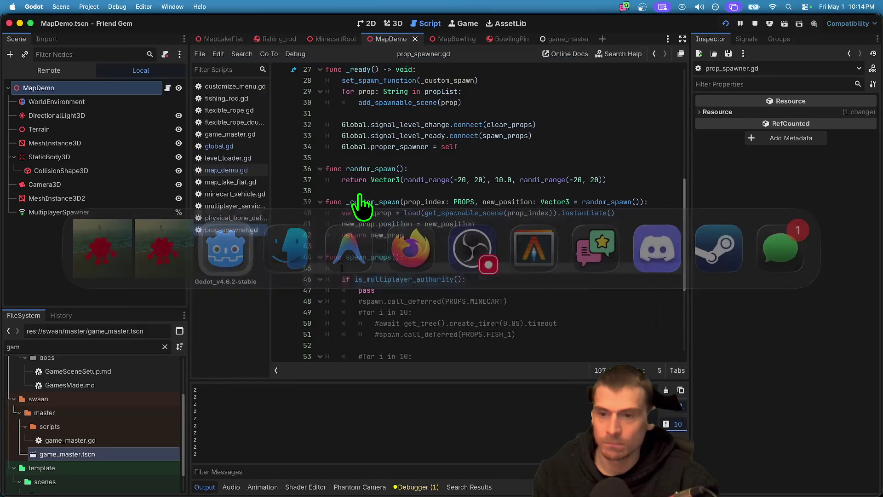
pyautogui.press('super+Tab')
pyautogui.press('super+Tab')
pyautogui.press('super+Tab')
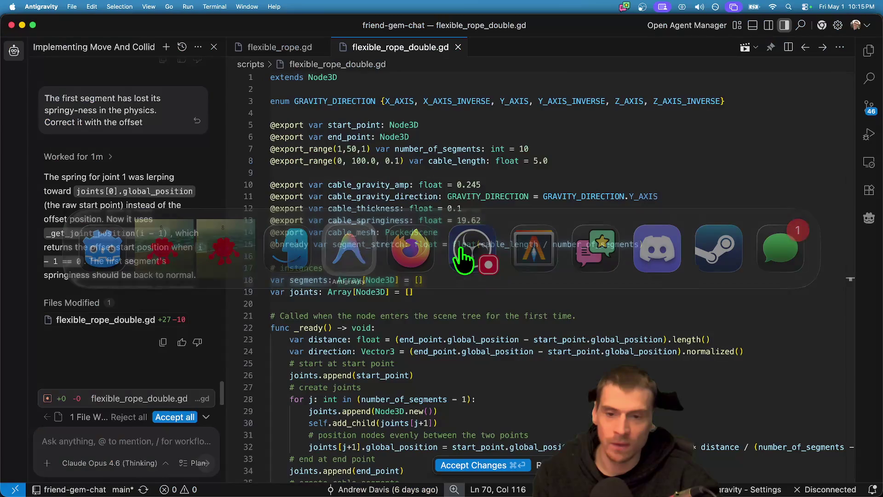
# - Open map_demo.gd by searching files for 'demo'
pyautogui.press('super+t')
pyautogui.press('BackSpace')
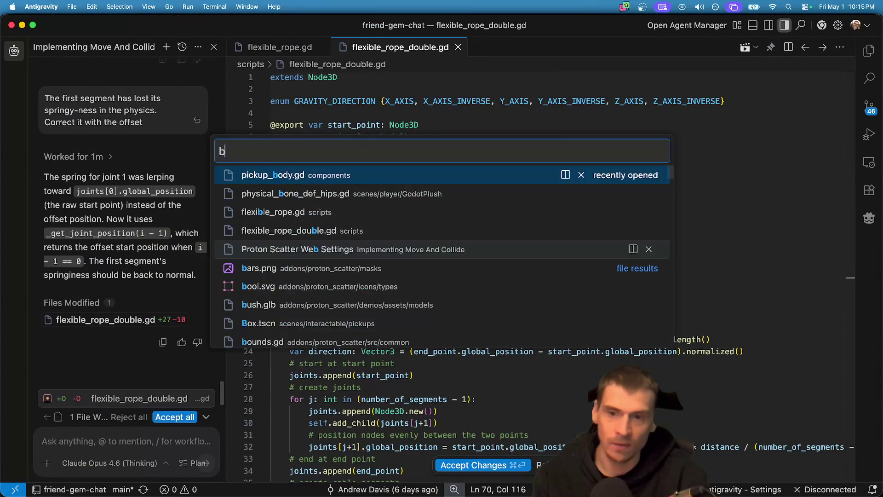
pyautogui.write('demo')
pyautogui.press('Return')
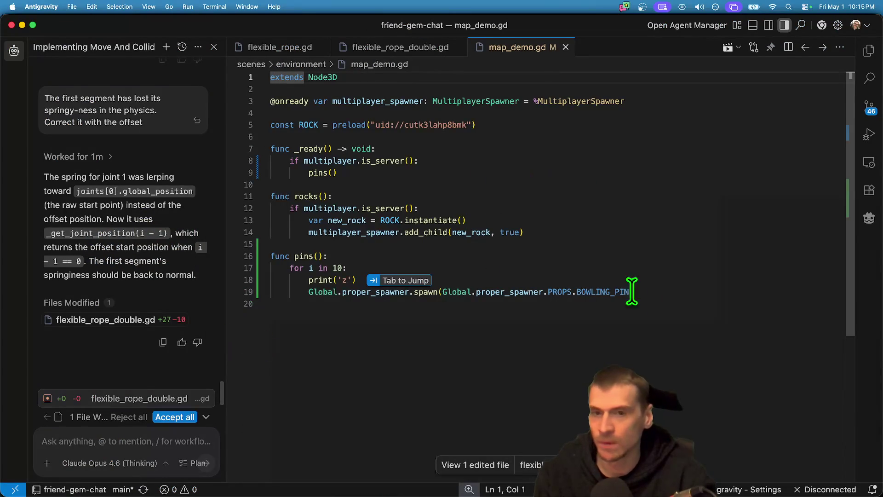
# - Draft an agent prompt to position the pins() props in a bowling arrangement
pyautogui.click(156, 443)
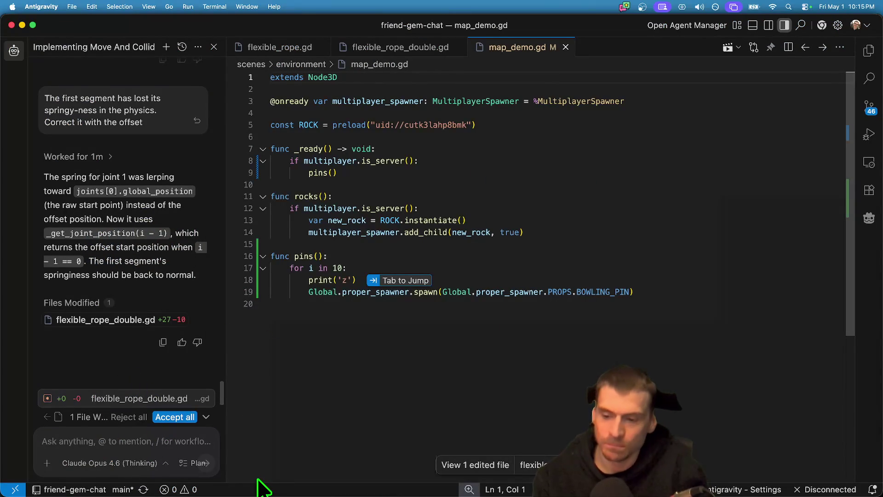
pyautogui.write('Pos')
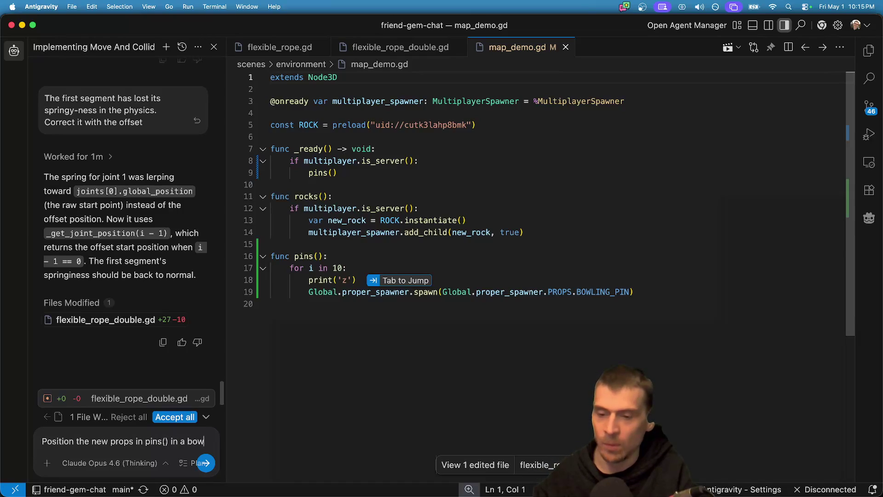
pyautogui.write('ling arrangment')
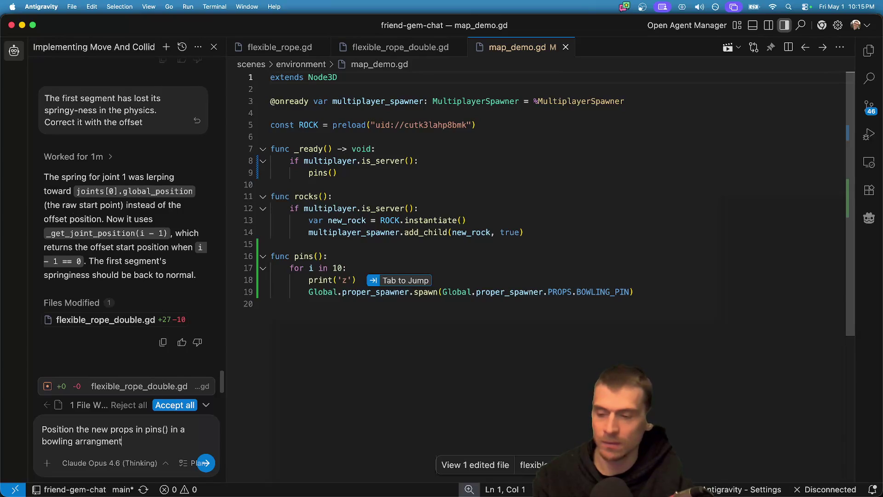
pyautogui.press('super+Tab')
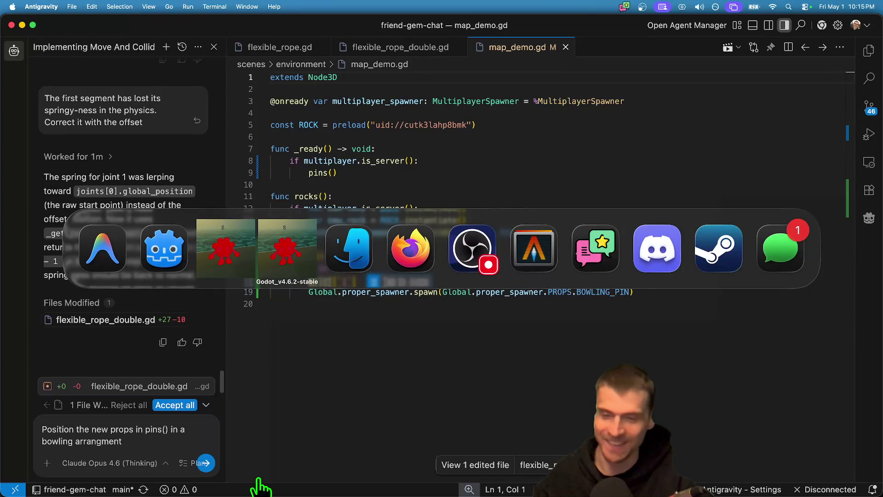
pyautogui.hotkey('shift', 'Tab')
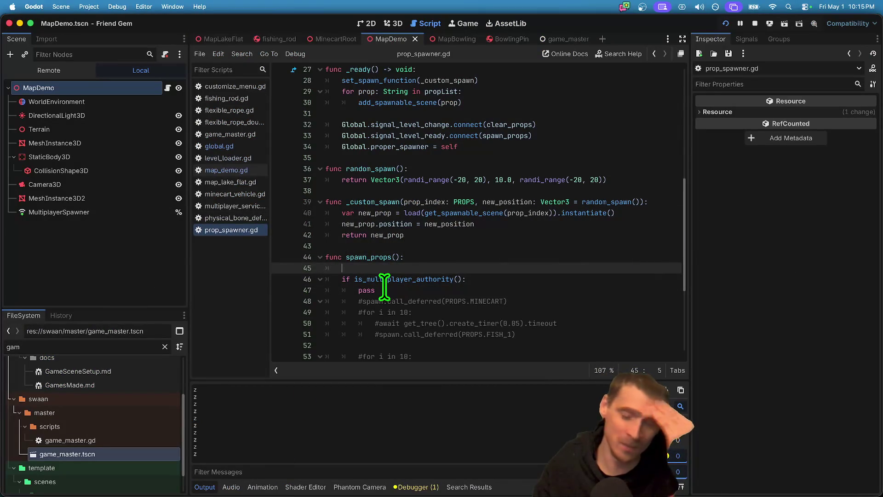
pyautogui.press('super+Tab')
pyautogui.press('super+Tab')
pyautogui.press('super+Tab')
pyautogui.press('super+shift+Tab')
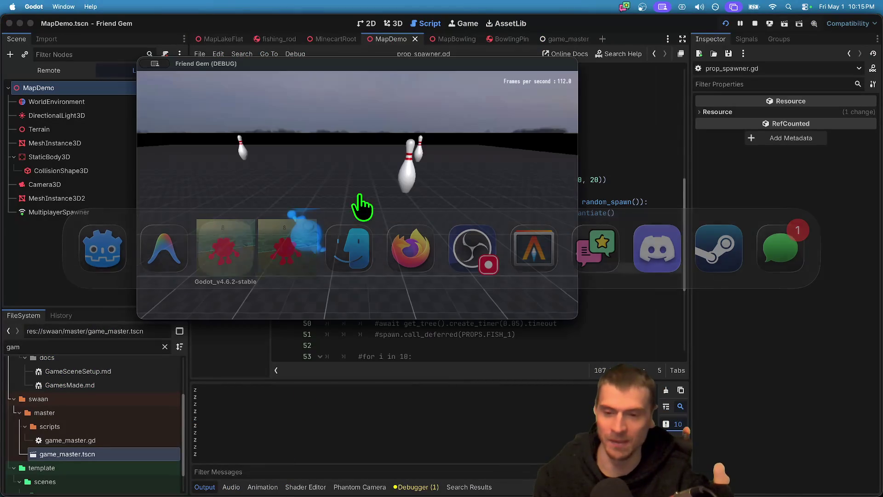
pyautogui.press('w')
pyautogui.press('e')
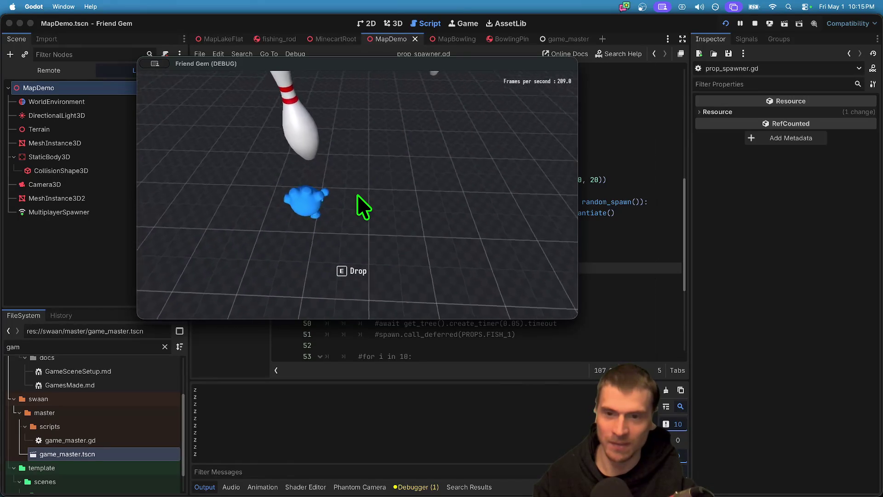
pyautogui.press('e')
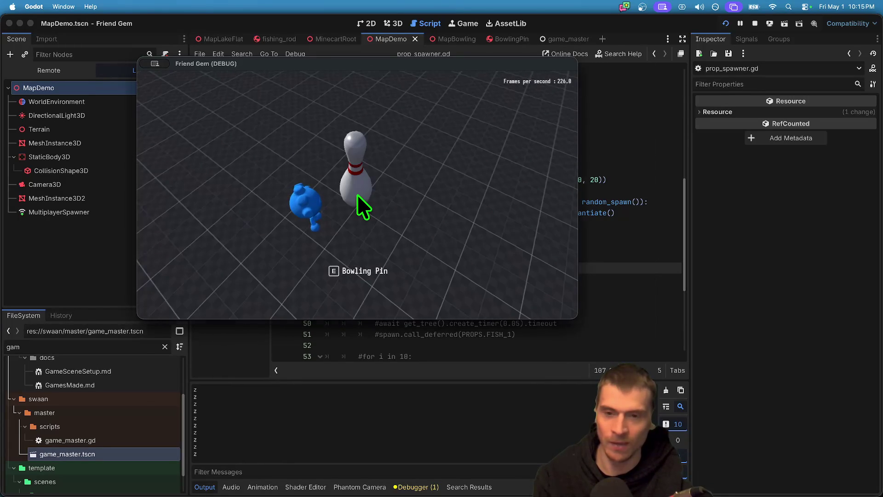
pyautogui.press('super+r')
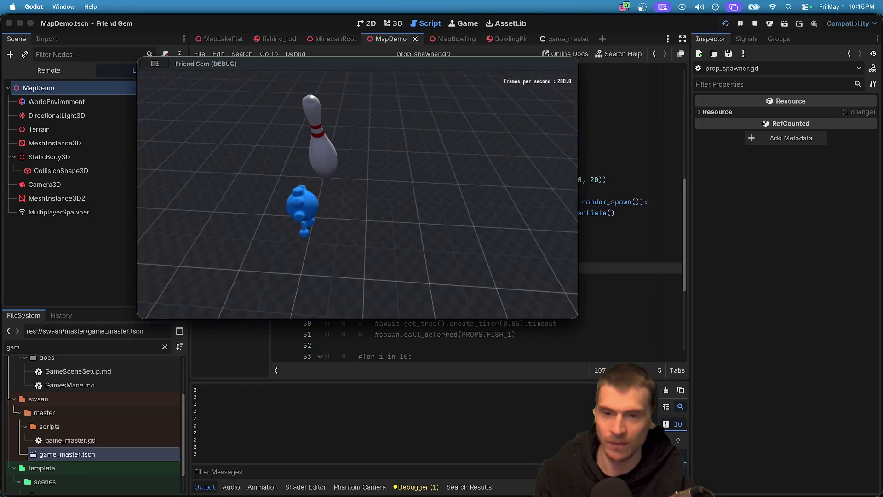
pyautogui.press('super+Tab')
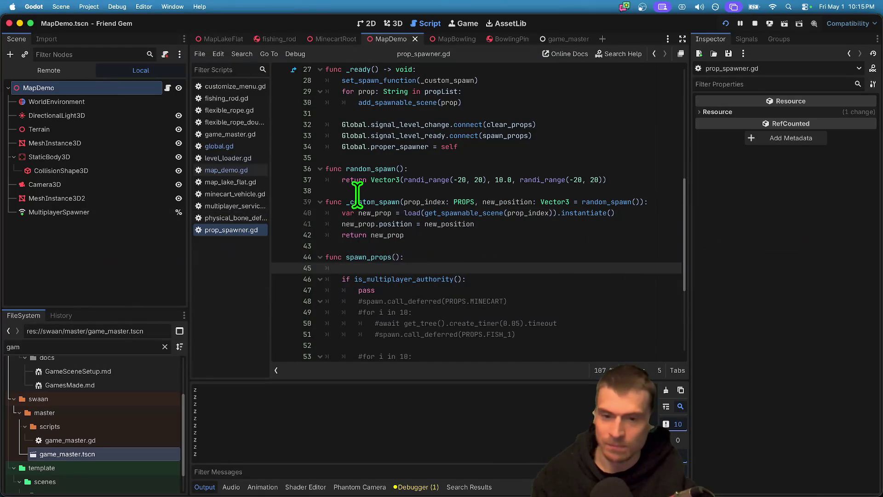
pyautogui.press('super+Tab')
pyautogui.press('super+Tab')
pyautogui.press('Tab')
pyautogui.press('Tab')
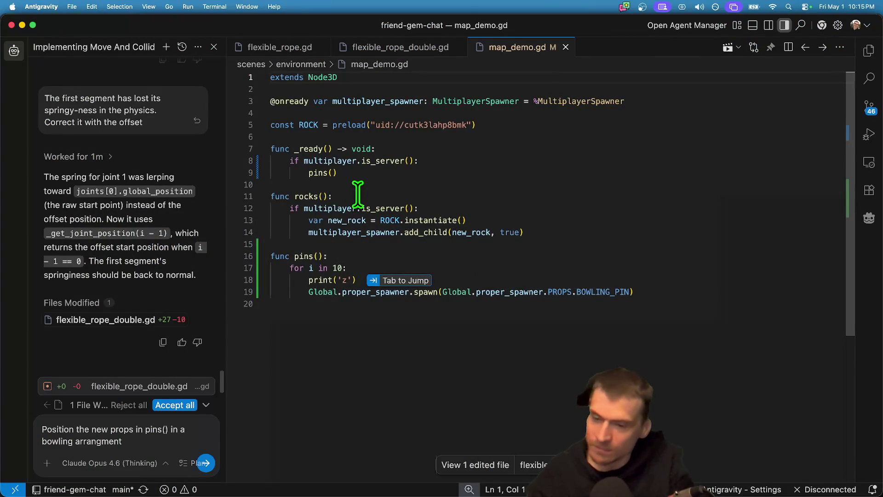
# - Clear the old draft and start a new agent chat asking to place pins() props in a bowling arrangement
pyautogui.press('BackSpace')
pyautogui.press('BackSpace')
pyautogui.press('BackSpace')
pyautogui.press('BackSpace')
pyautogui.press('BackSpace')
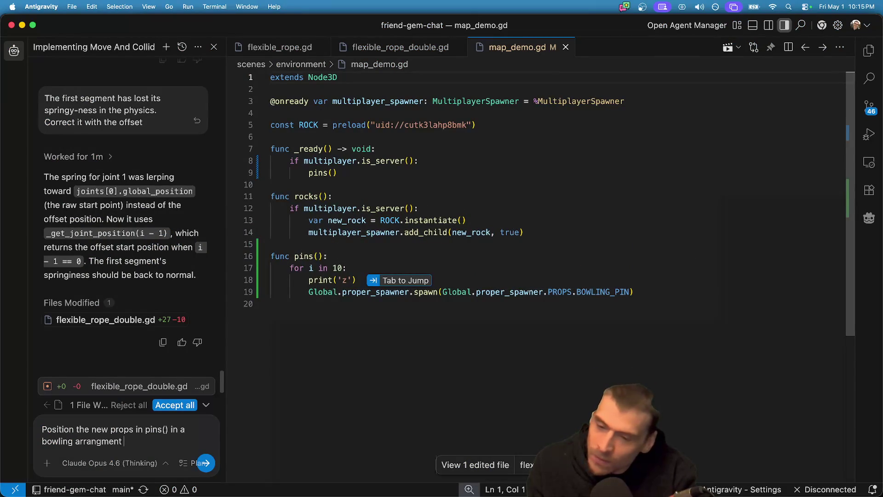
pyautogui.scroll(-1, 115, 296)
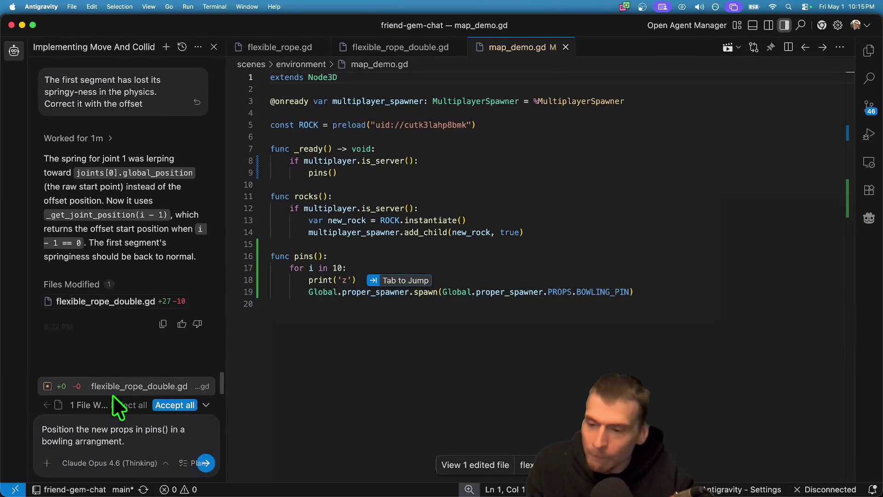
pyautogui.tripleClick(131, 430)
pyautogui.press('BackSpace')
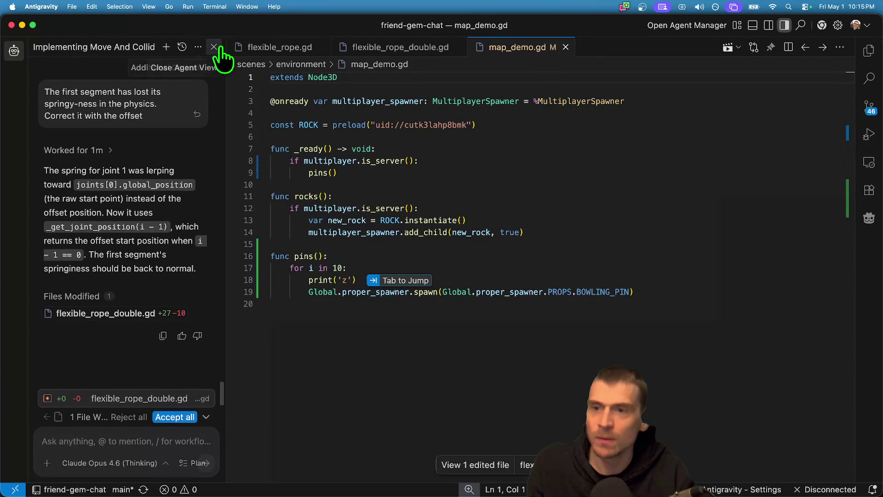
pyautogui.click(214, 48)
pyautogui.click(14, 51)
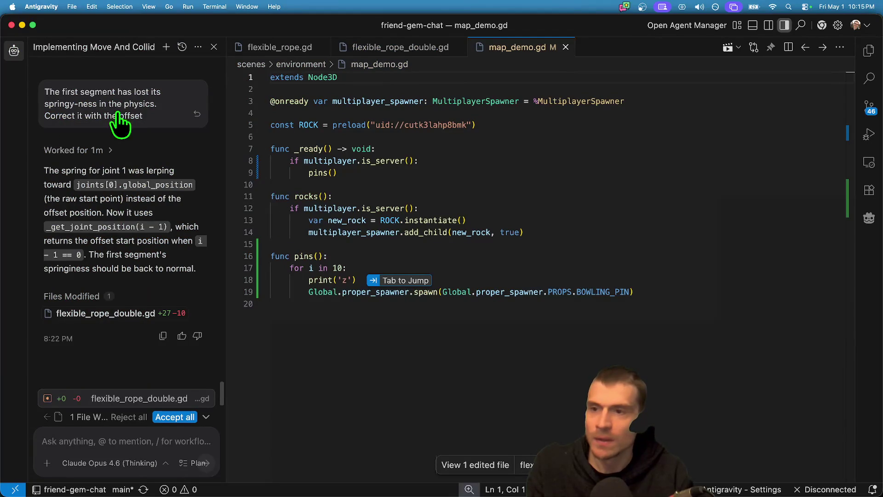
pyautogui.click(166, 47)
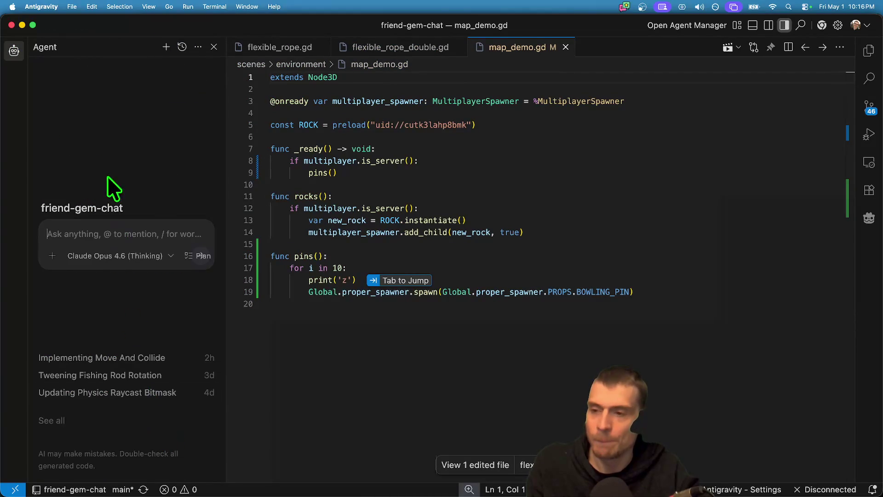
pyautogui.write('In the open')
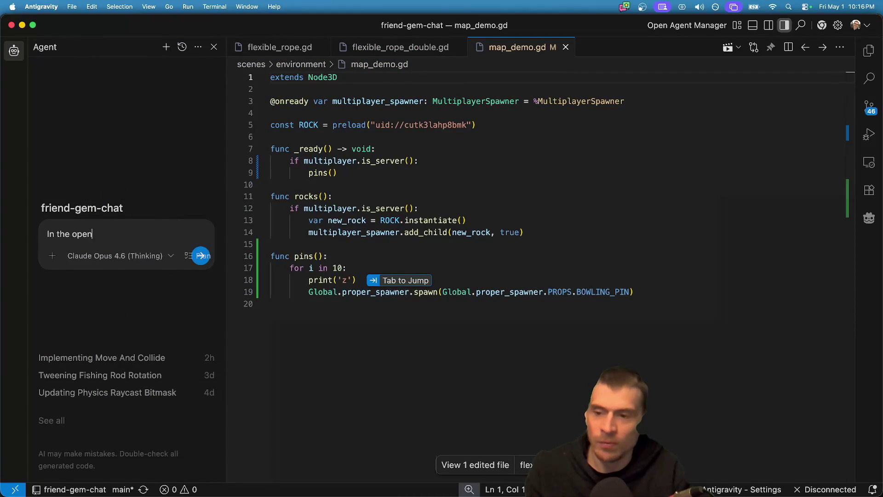
pyautogui.write(' file Position the new props in pins() in a bowling arrangment.')
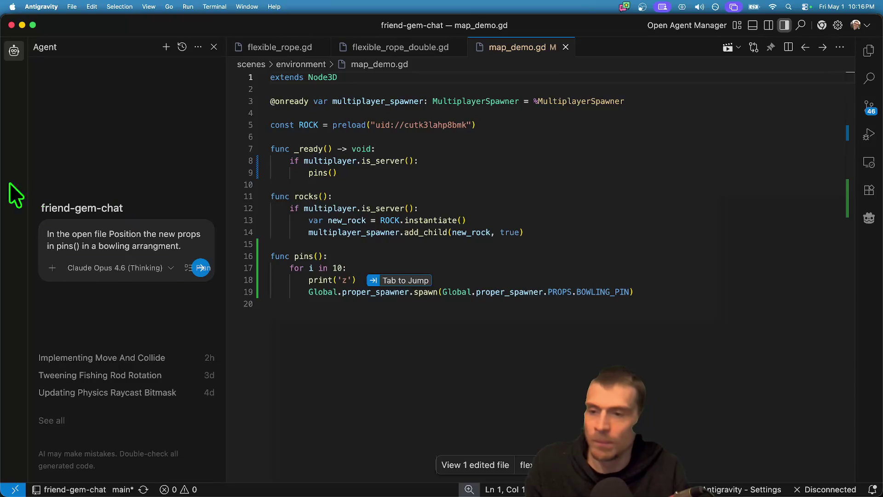
# - Reword the prompt to ask for enhancing the pins function with position and grouping inputs
pyautogui.doubleClick(122, 235)
pyautogui.write('make a functi')
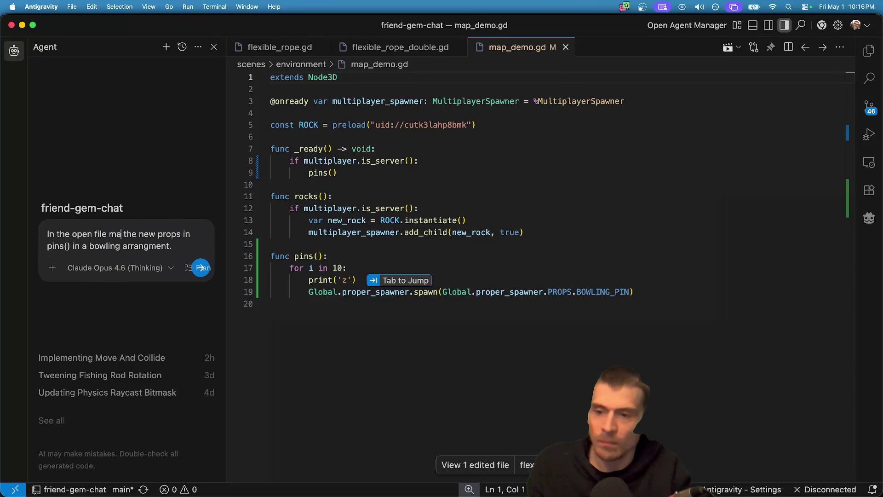
pyautogui.write('on that')
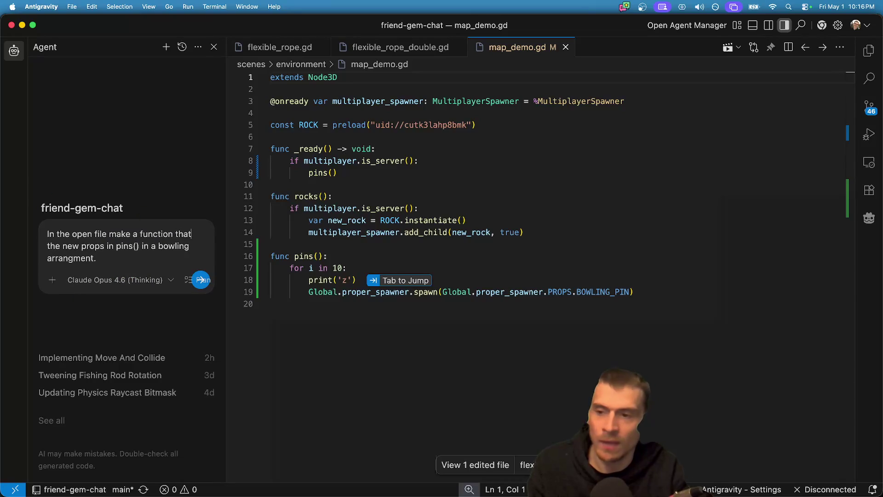
pyautogui.hotkey('alt', 'BackSpace')
pyautogui.hotkey('alt', 'BackSpace')
pyautogui.hotkey('alt', 'BackSpace')
pyautogui.write('enhance the pins funct')
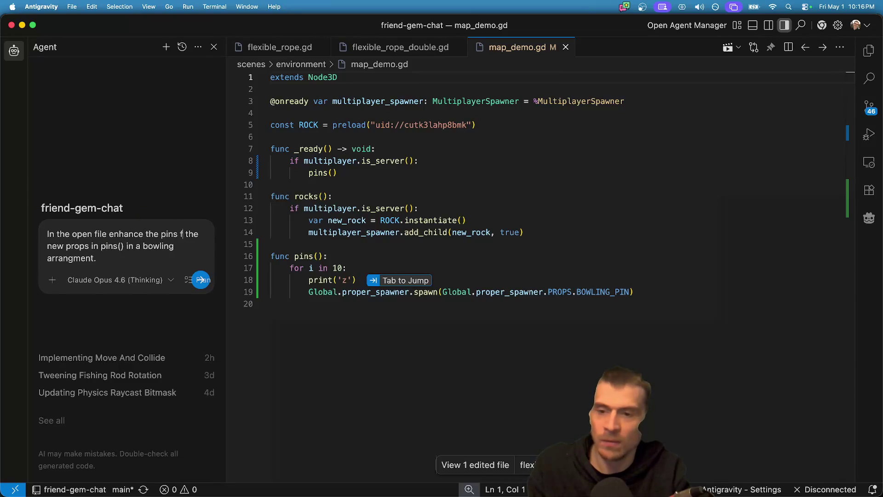
pyautogui.write('ion to a')
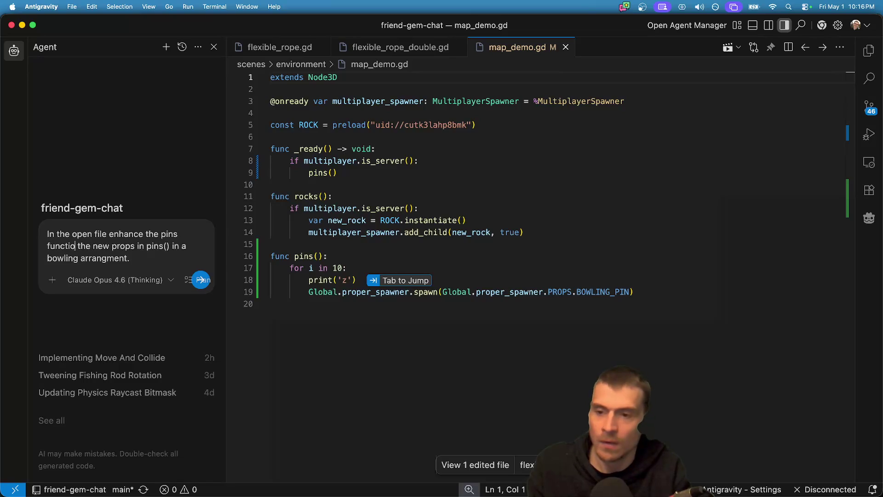
pyautogui.write('ccept a glo')
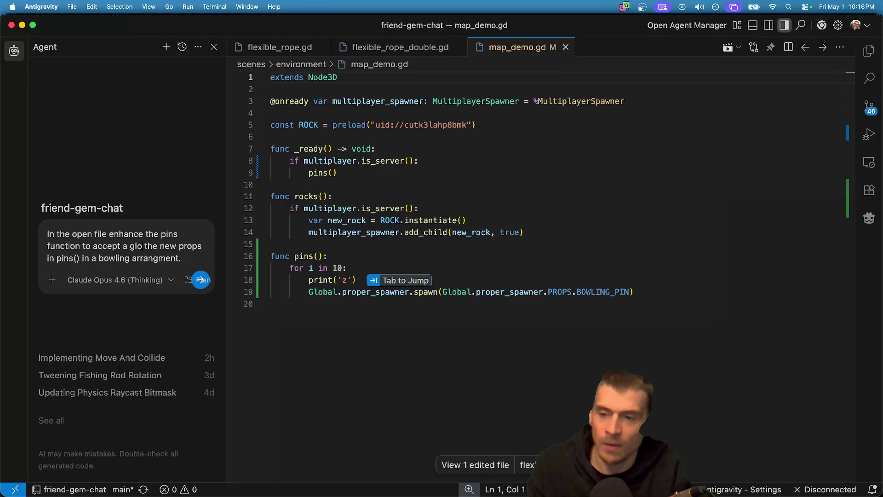
pyautogui.write('bal pos')
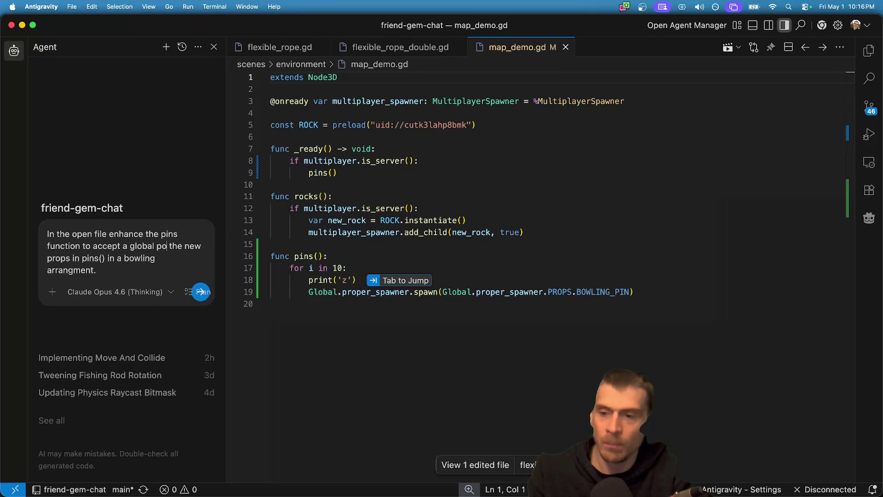
pyautogui.write('ition and a ')
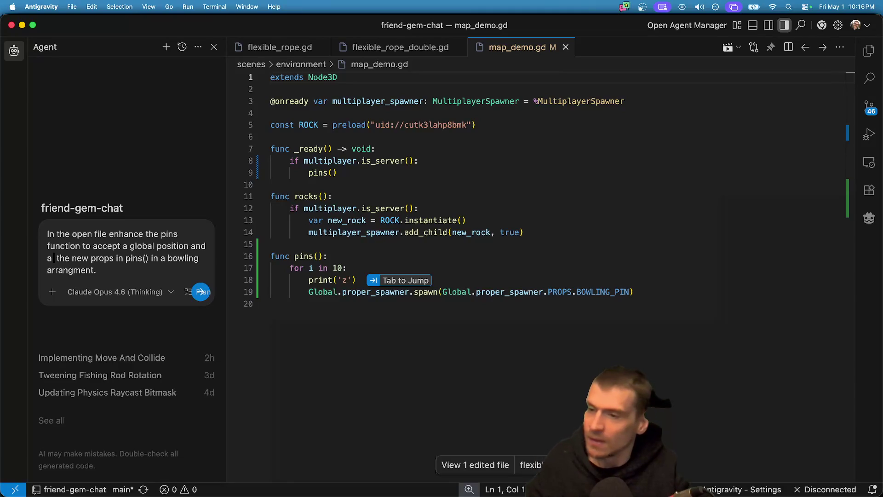
pyautogui.write('t')
pyautogui.press('BackSpace')
pyautogui.write('grouping floa that')
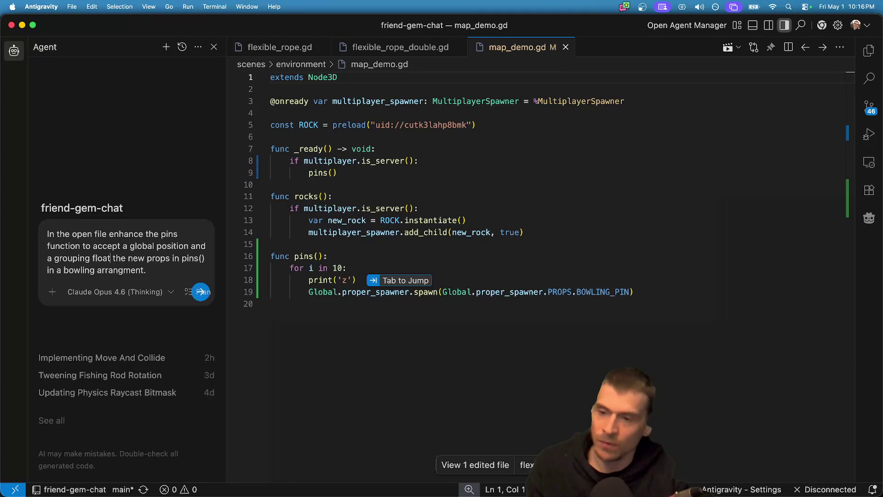
pyautogui.moveTo(110, 258)
pyautogui.mouseDown()
pyautogui.moveTo(144, 232)
pyautogui.moveTo(166, 231)
pyautogui.moveTo(83, 246)
pyautogui.mouseUp()
pyautogui.press('BackSpace')
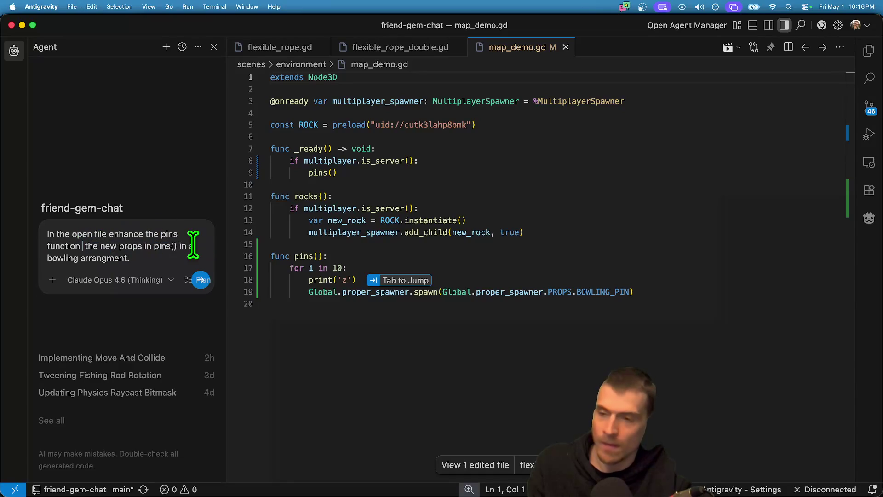
pyautogui.write('to position')
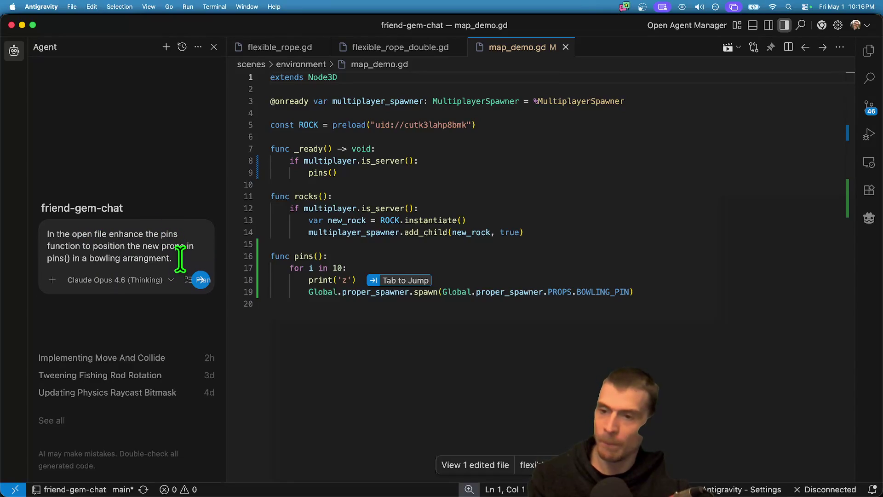
# - Fix typos, add options for the center position and grouping tightness, and send the request
pyautogui.click(68, 258)
pyautogui.press('BackSpace')
pyautogui.press('BackSpace')
pyautogui.press('BackSpace')
pyautogui.press('BackSpace')
pyautogui.press('BackSpace')
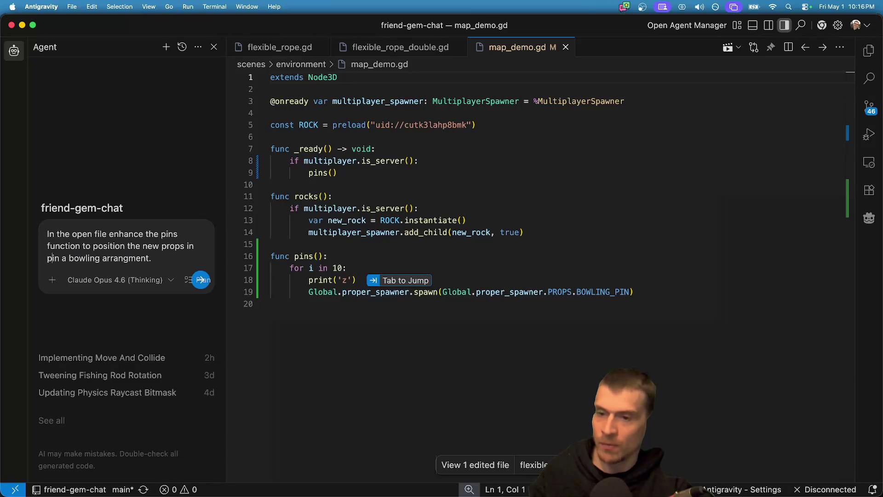
pyautogui.press('BackSpace')
pyautogui.press('BackSpace')
pyautogui.press('BackSpace')
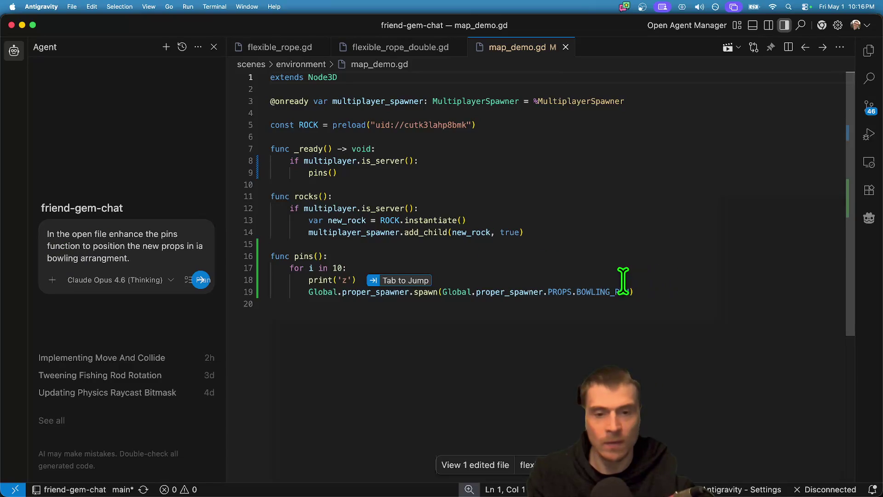
pyautogui.press('BackSpace')
pyautogui.write('The s')
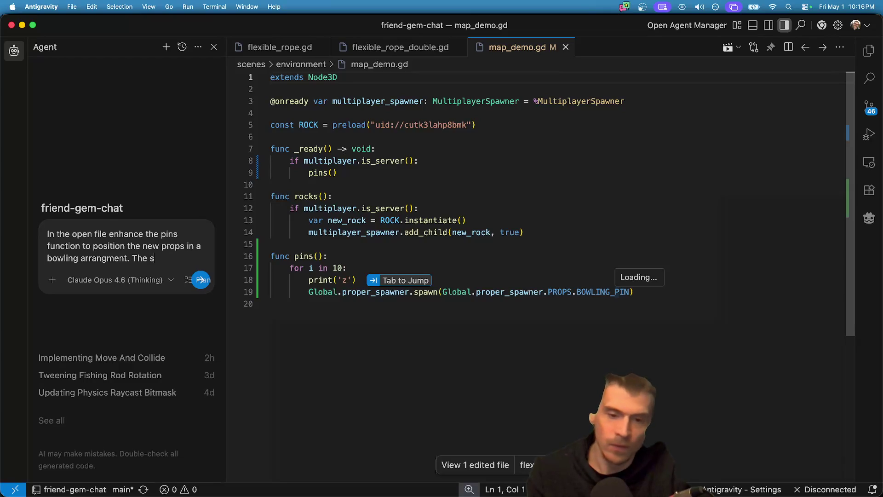
pyautogui.write('pawn f')
pyautogui.write('on takes position as a s')
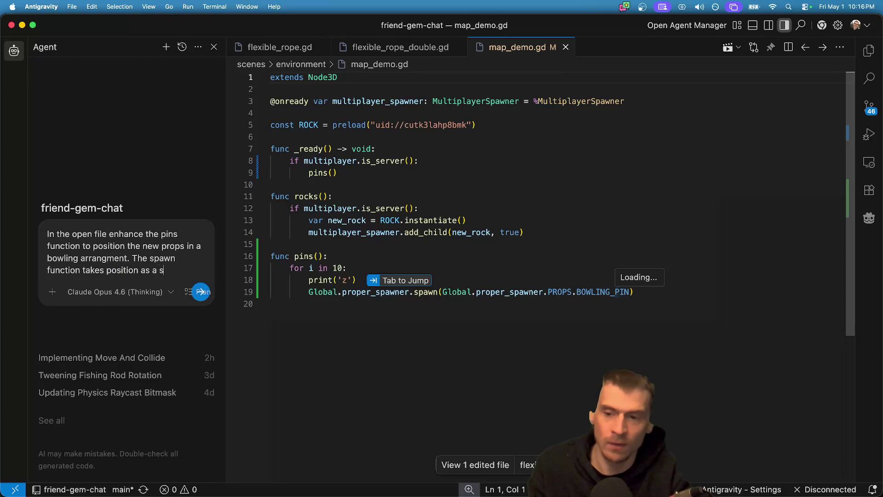
pyautogui.press('BackSpace')
pyautogui.write('2nd argument. Add two o')
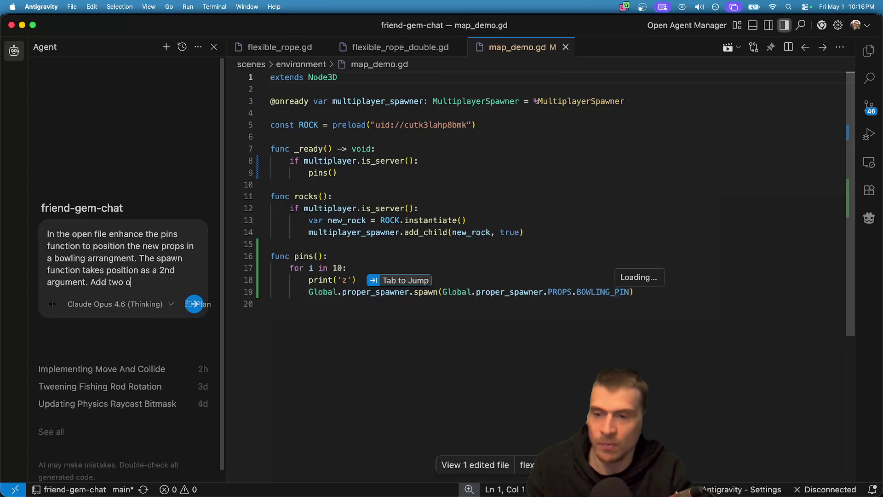
pyautogui.write('s')
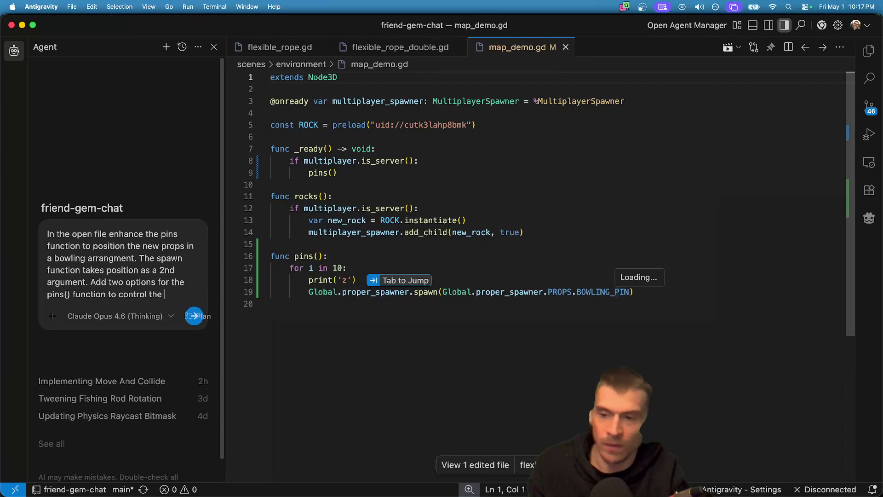
pyautogui.write('t')
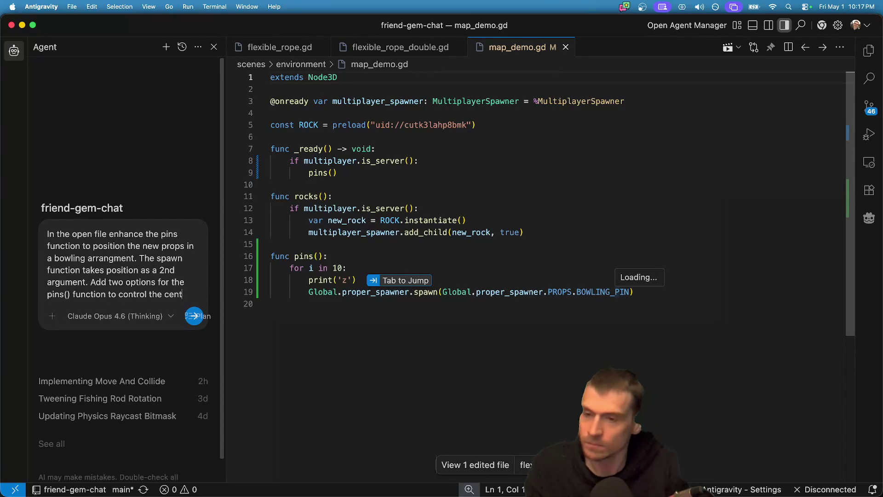
pyautogui.write('er of the')
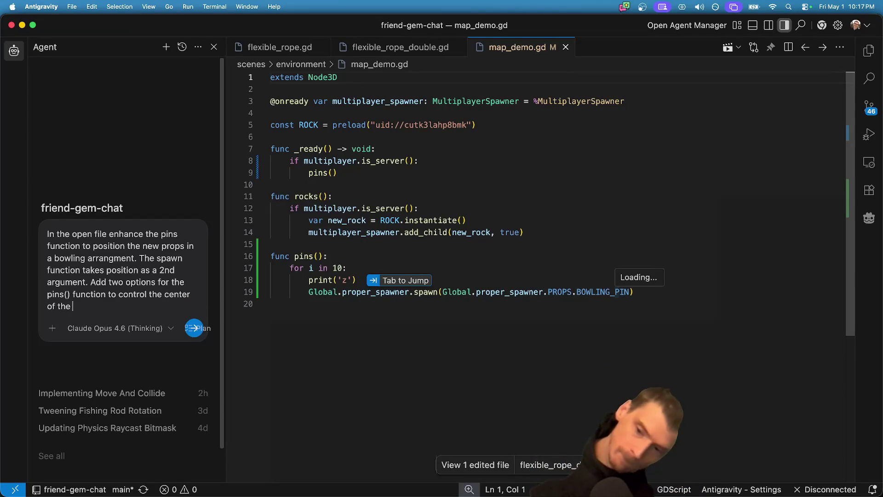
pyautogui.write(' arrangment and the g')
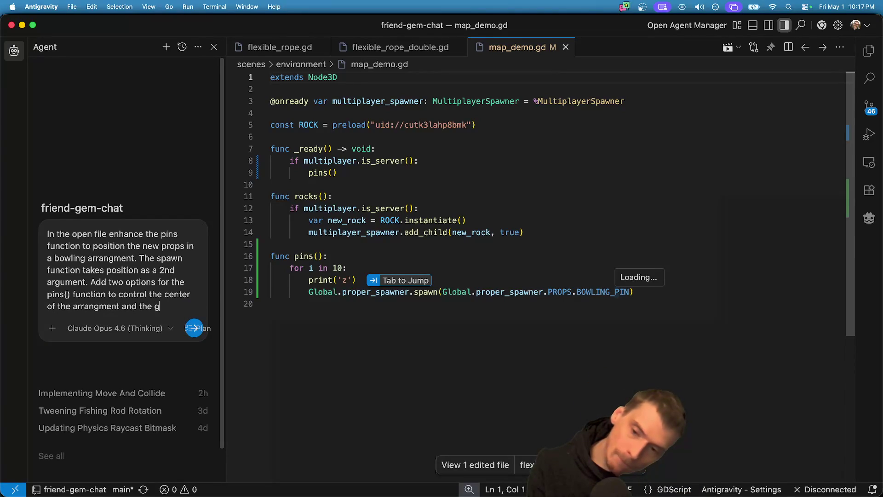
pyautogui.write('in')
pyautogui.press('BackSpace')
pyautogui.press('BackSpace')
pyautogui.press('BackSpace')
pyautogui.write('s of ')
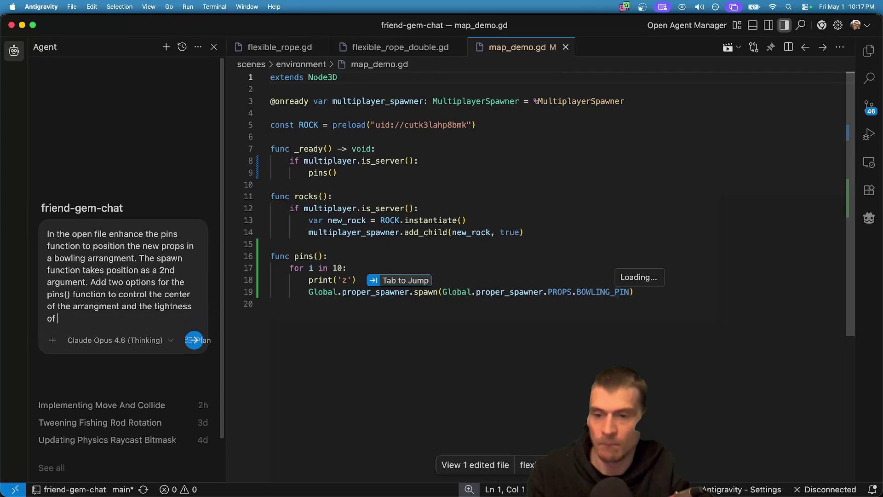
pyautogui.write('the grouping')
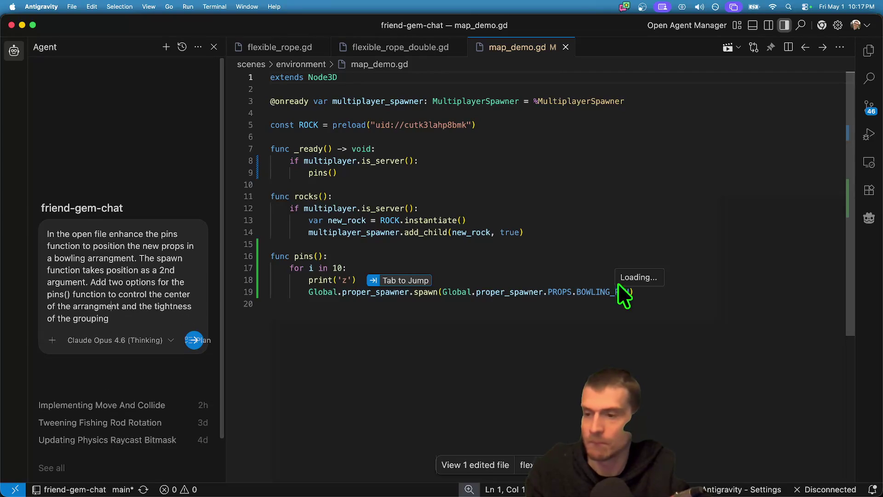
pyautogui.click(162, 295)
pyautogui.write('position of the')
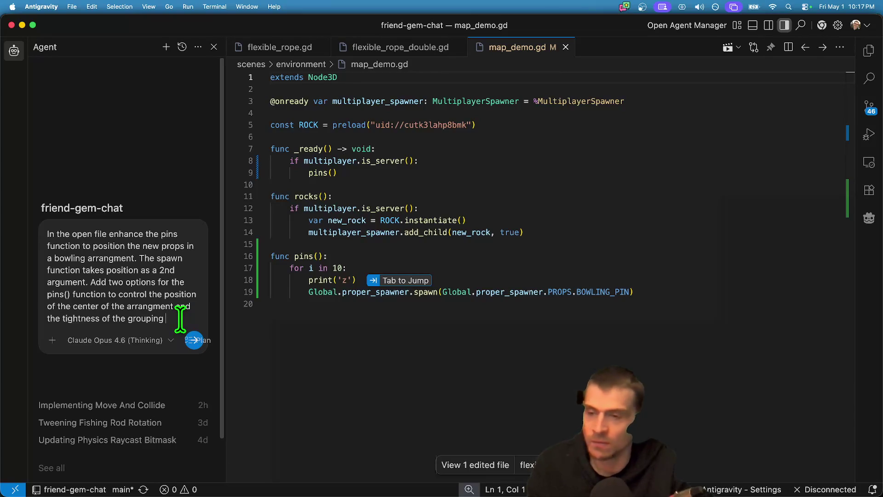
pyautogui.write('ons for the pins')
pyautogui.press('Return')
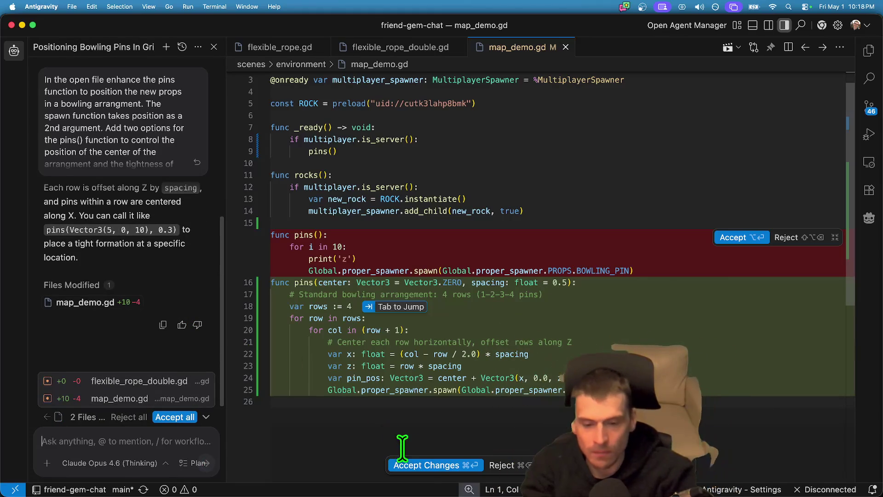
# - Accept the agent's pins(center, spacing) rewrite and all pending changes, then switch to Godot
pyautogui.click(416, 466)
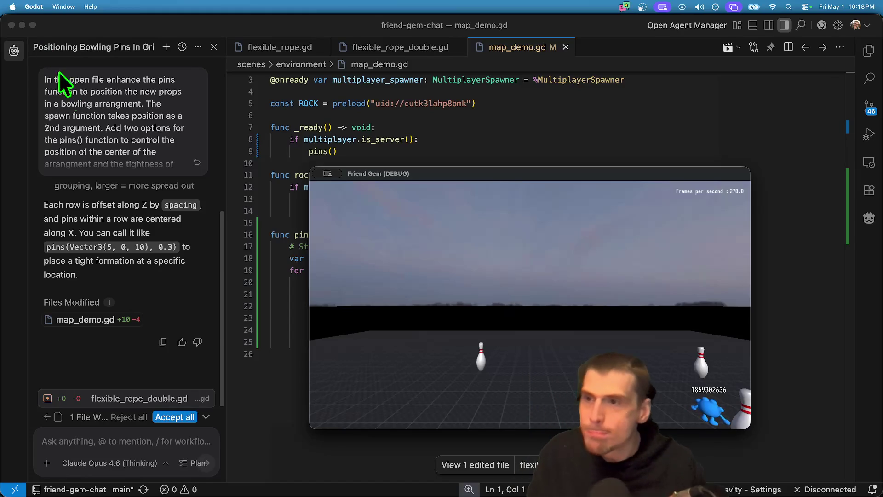
pyautogui.click(183, 435)
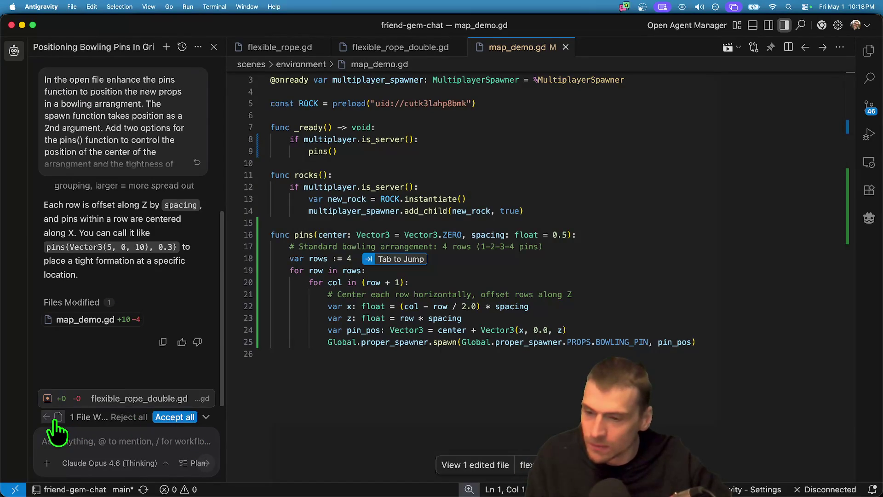
pyautogui.click(195, 419)
pyautogui.click(734, 330)
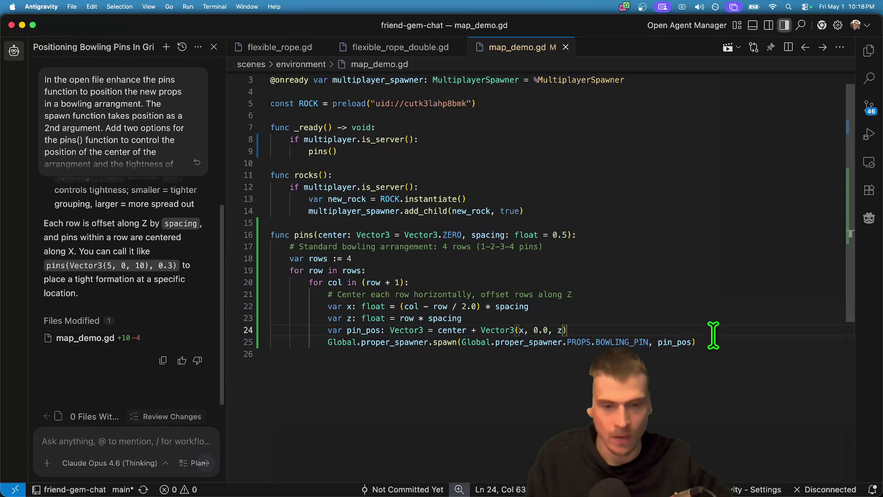
pyautogui.press('super+Tab')
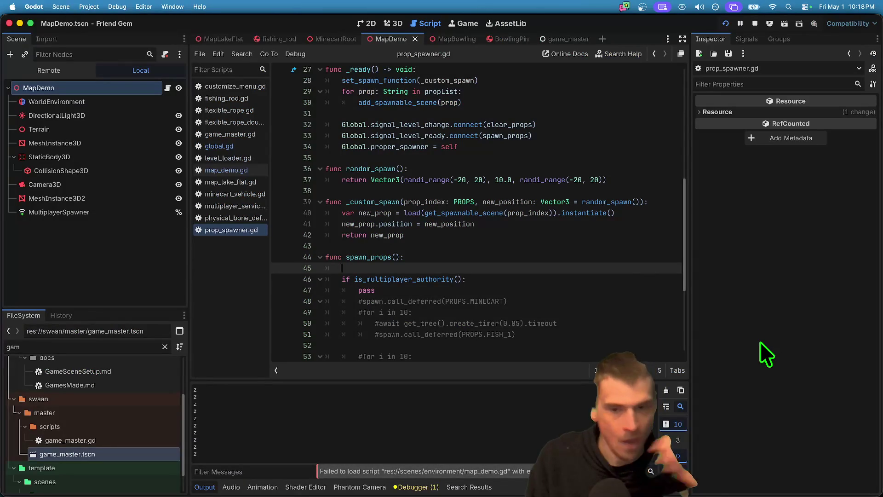
# - Stop the game, go to the line 25 error and check spawn() in the help
pyautogui.click(755, 24)
pyautogui.click(255, 171)
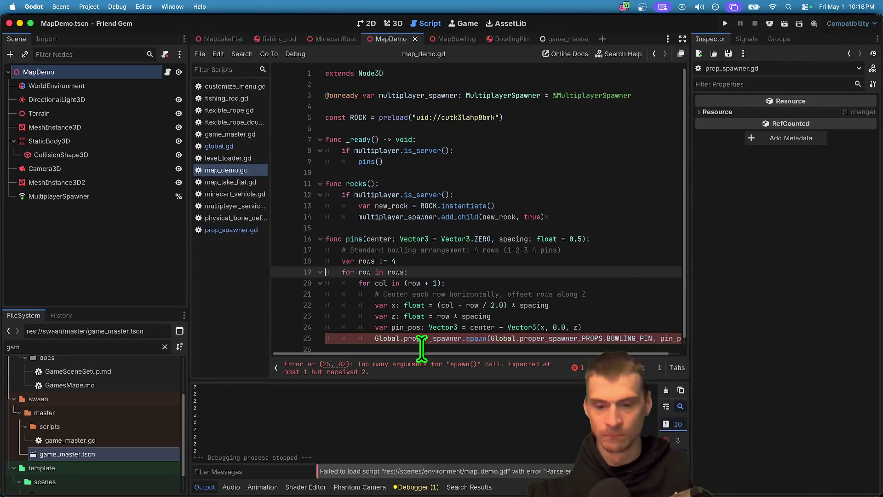
pyautogui.click(470, 381)
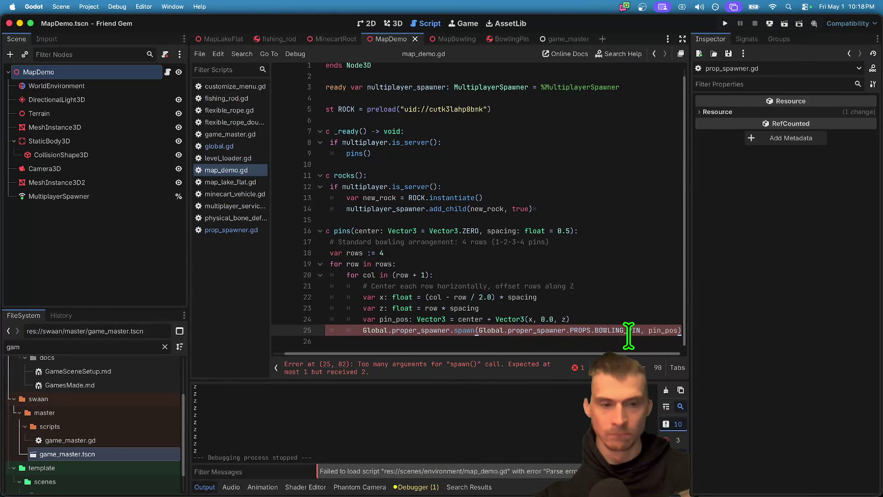
pyautogui.keyDown('ctrl'); pyautogui.click(467, 331); pyautogui.keyUp('ctrl')
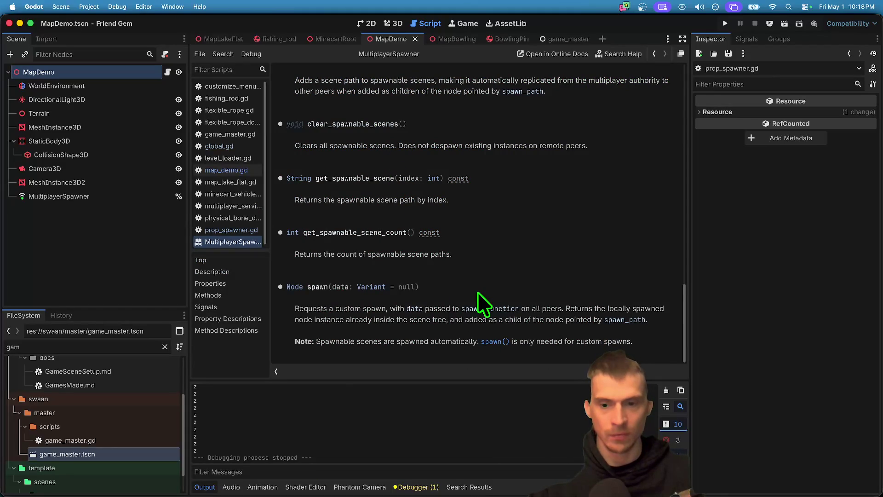
pyautogui.hotkey('alt', 'Left')
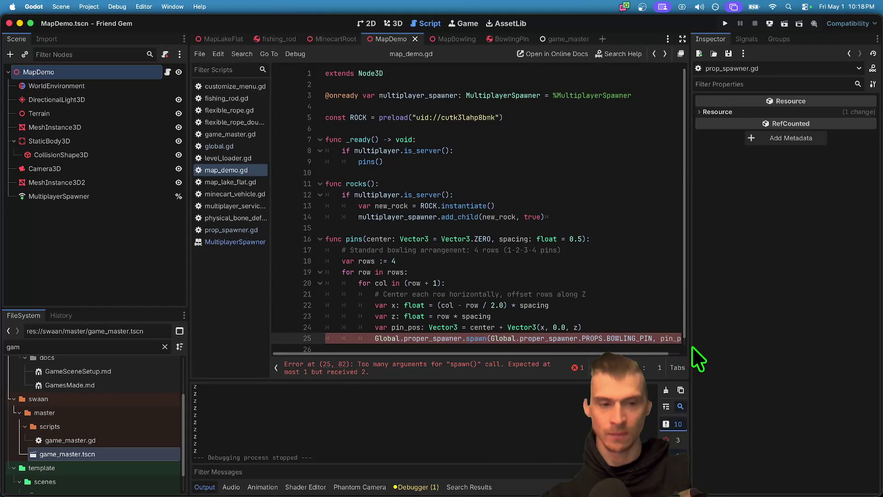
# - Wrap BOWLING_PIN and pin_pos into a single array argument for spawn() on line 25
pyautogui.moveTo(692, 347); pyautogui.dragTo(812, 348)
pyautogui.moveTo(691, 339)
pyautogui.mouseDown()
pyautogui.moveTo(518, 339)
pyautogui.moveTo(690, 338)
pyautogui.mouseUp()
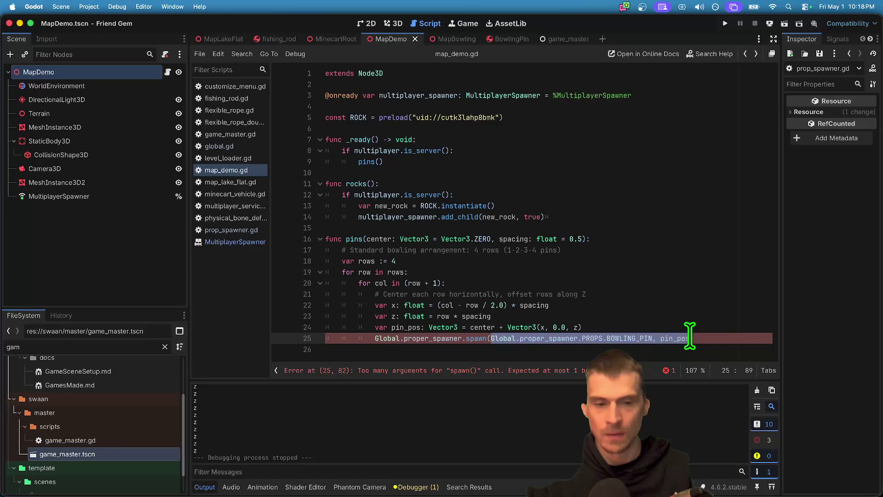
pyautogui.write('[')
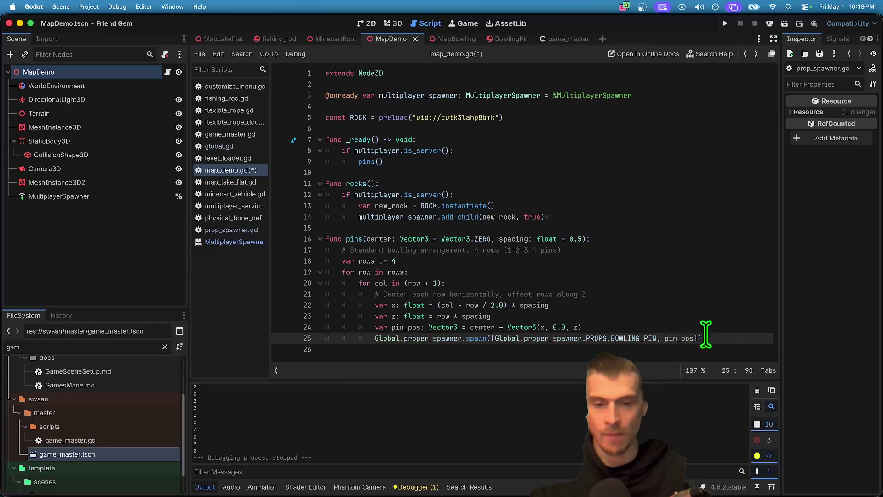
pyautogui.click(701, 316)
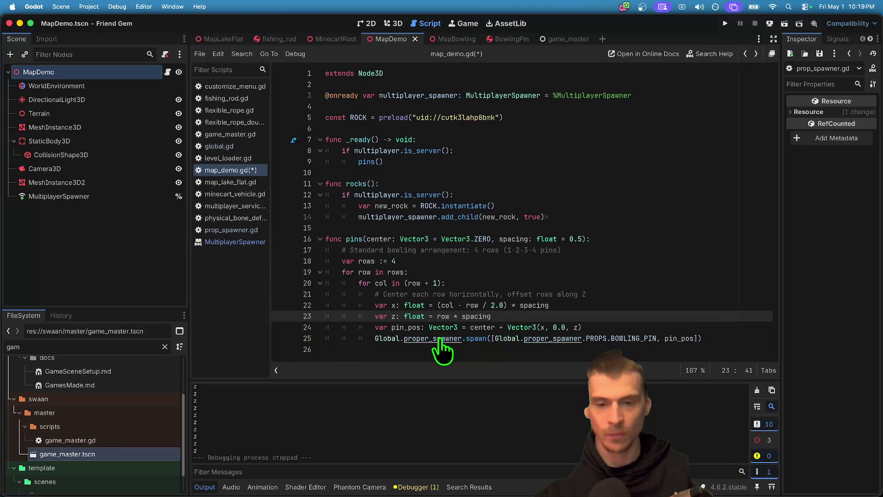
pyautogui.keyDown('super'); pyautogui.click(423, 339); pyautogui.keyUp('super')
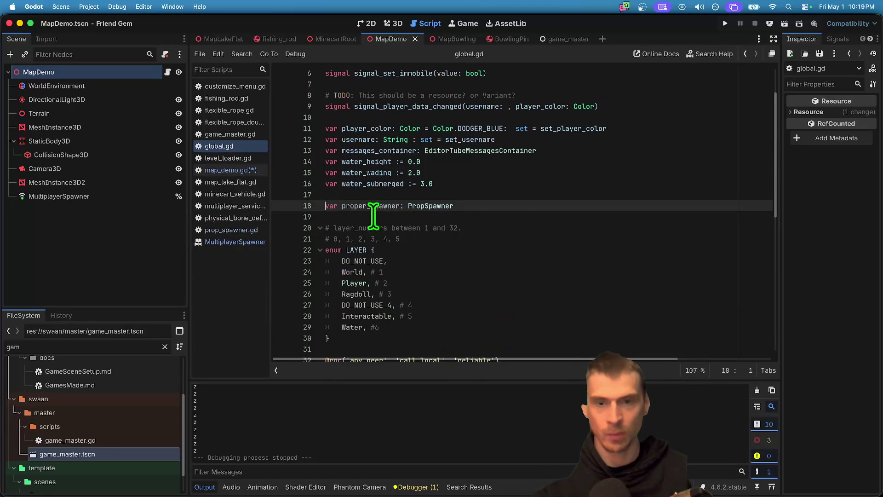
# - Open the proper_spawner definition and look over _custom_spawn in prop_spawner.gd
pyautogui.keyDown('super'); pyautogui.click(421, 208); pyautogui.keyUp('super')
pyautogui.scroll(-5, 522, 262)
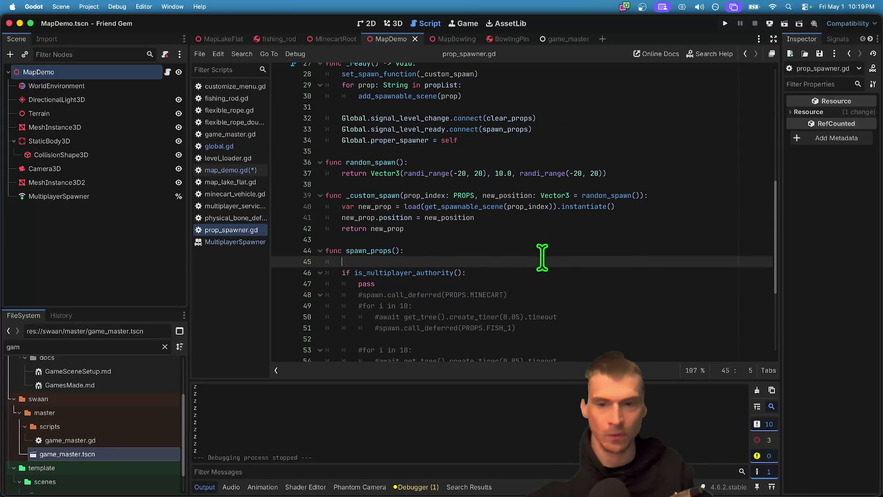
pyautogui.scroll(4, 538, 248)
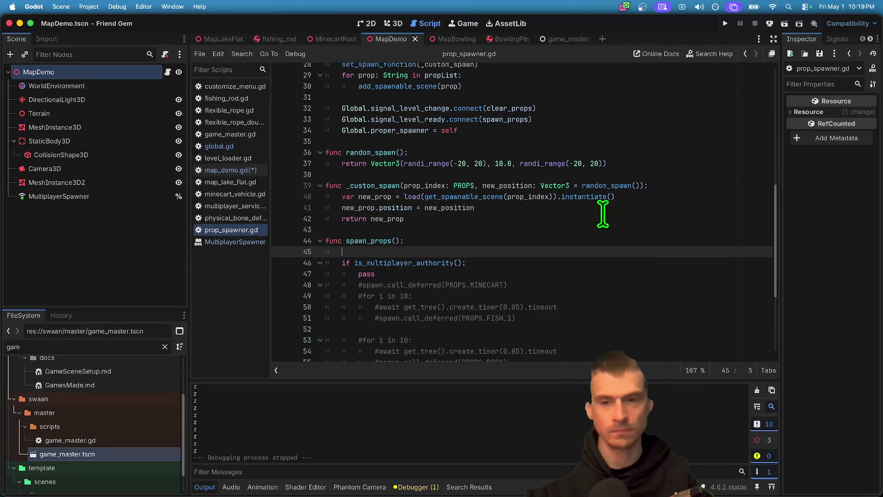
pyautogui.scroll(4, 603, 214)
pyautogui.scroll(-10, 601, 216)
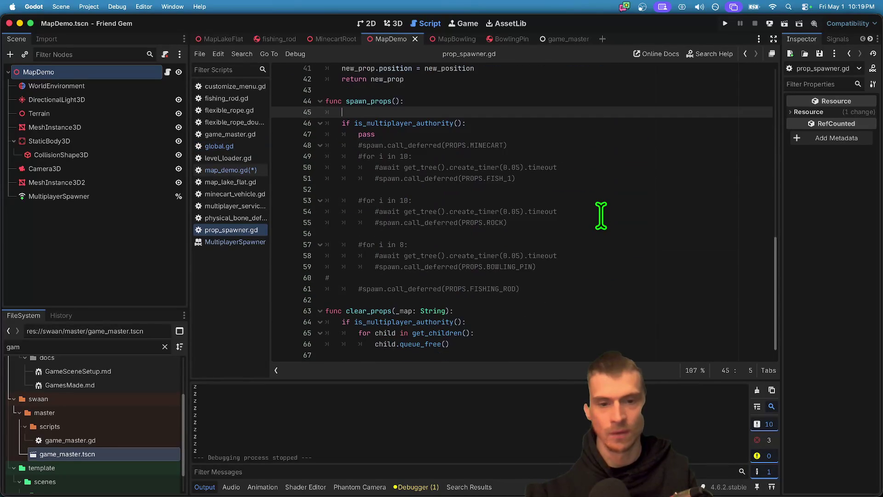
pyautogui.scroll(14, 601, 216)
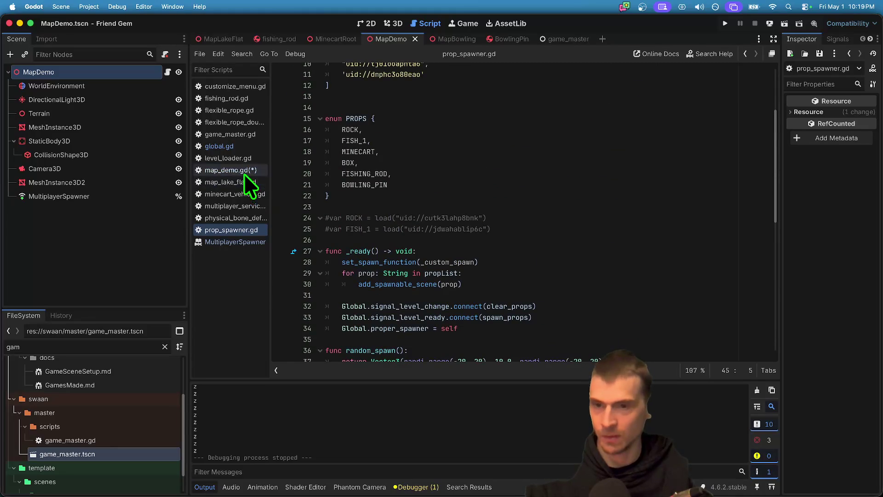
pyautogui.scroll(4, 517, 263)
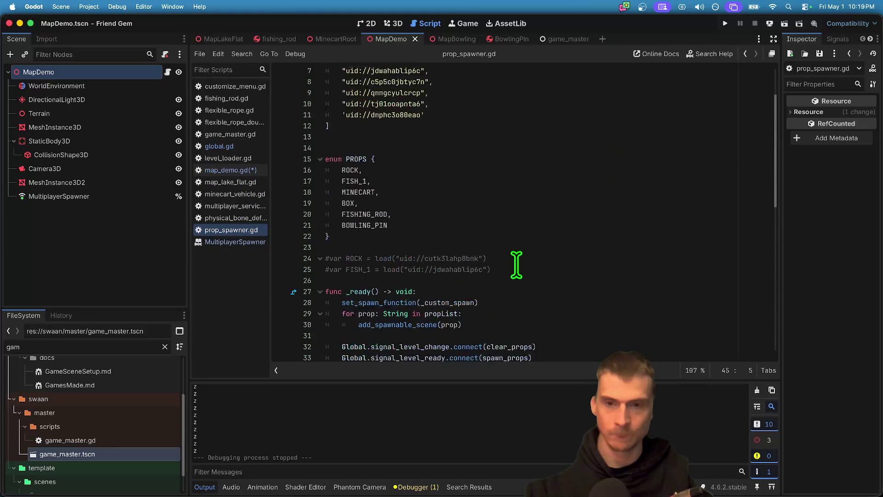
pyautogui.scroll(-1, 477, 189)
pyautogui.scroll(1, 440, 142)
pyautogui.scroll(-7, 437, 146)
pyautogui.scroll(-2, 437, 146)
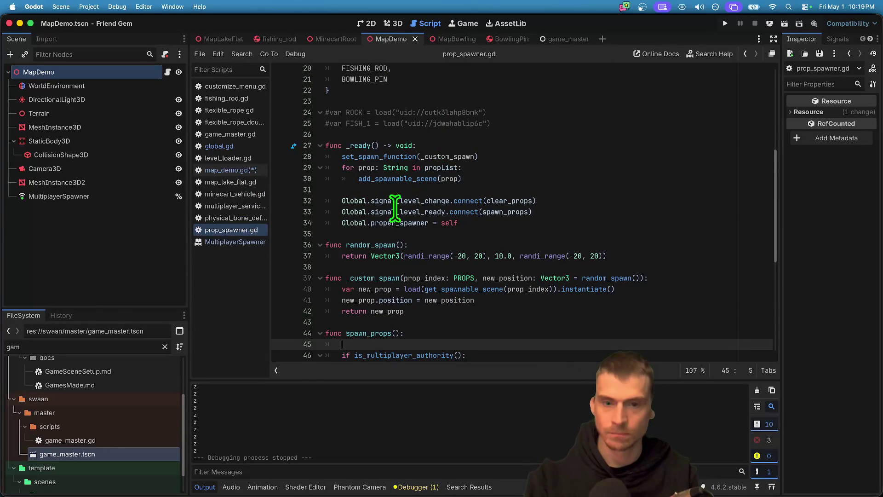
# - Delete the prop_index and new_position parameters from _custom_spawn
pyautogui.doubleClick(393, 278)
pyautogui.doubleClick(422, 278)
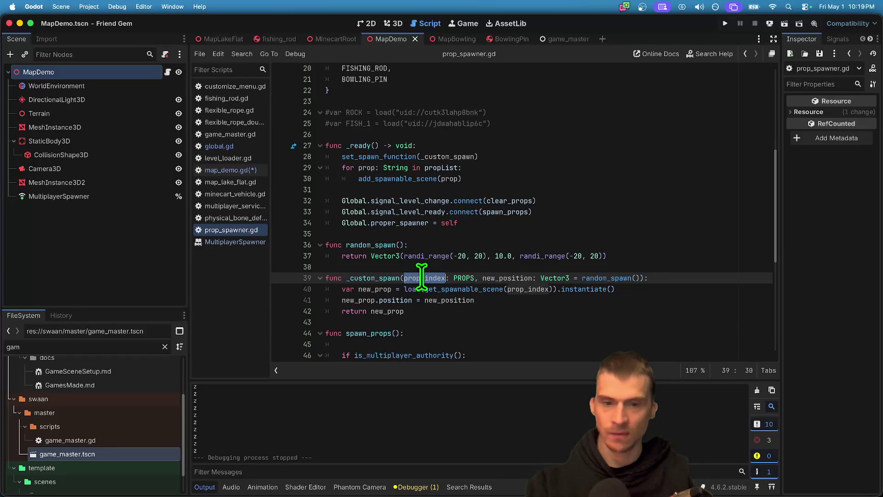
pyautogui.press('Left')
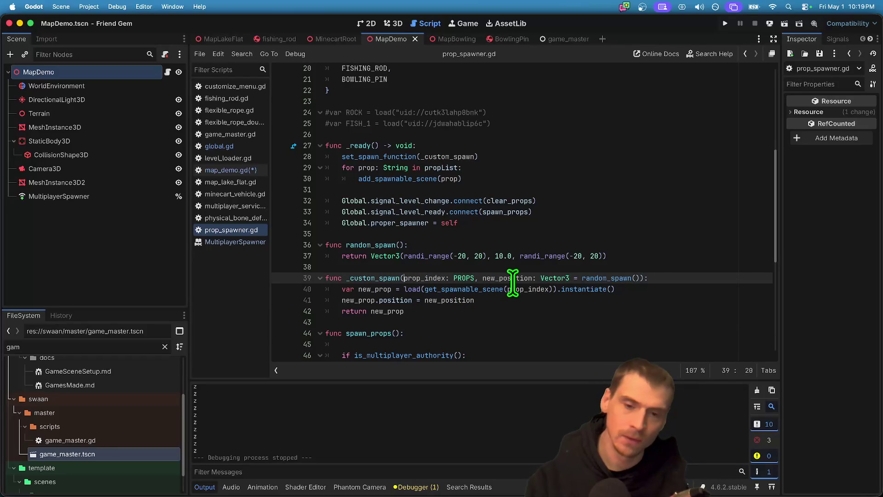
pyautogui.moveTo(404, 278); pyautogui.dragTo(643, 278)
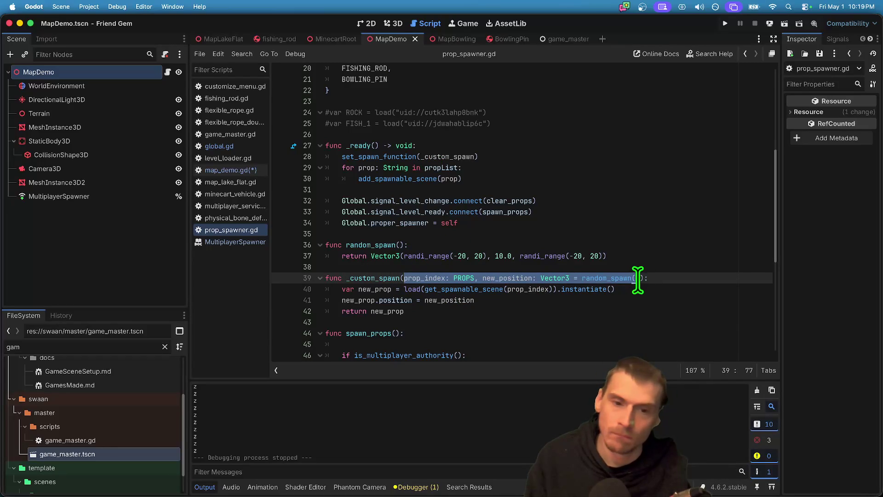
pyautogui.press('BackSpace')
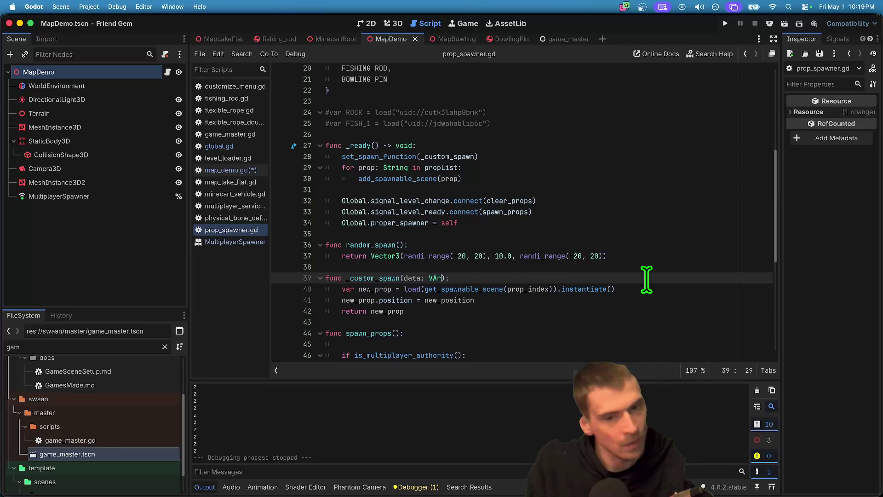
# - Finish the _custom_spawn(data: Variant) header and keep the old parameter list as a comment
pyautogui.press('Return')
pyautogui.press('End')
pyautogui.press('Return')
pyautogui.press('Return')
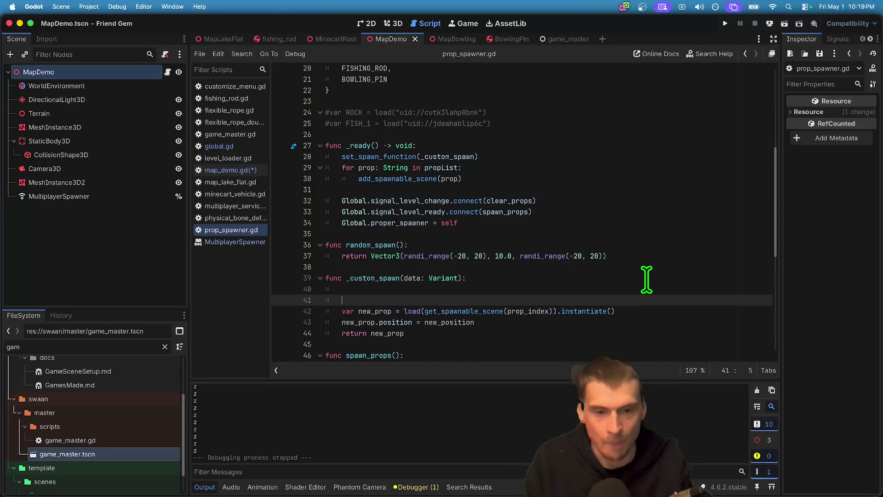
pyautogui.press('Up')
pyautogui.write('prop_index: PROPS, new_position: Vector3 = random_spawn()')
pyautogui.hotkey('shift', 'Home')
pyautogui.hotkey('ctrl', 'c')
pyautogui.press('BackSpace')
pyautogui.press('BackSpace')
pyautogui.press('BackSpace')
pyautogui.press('BackSpace')
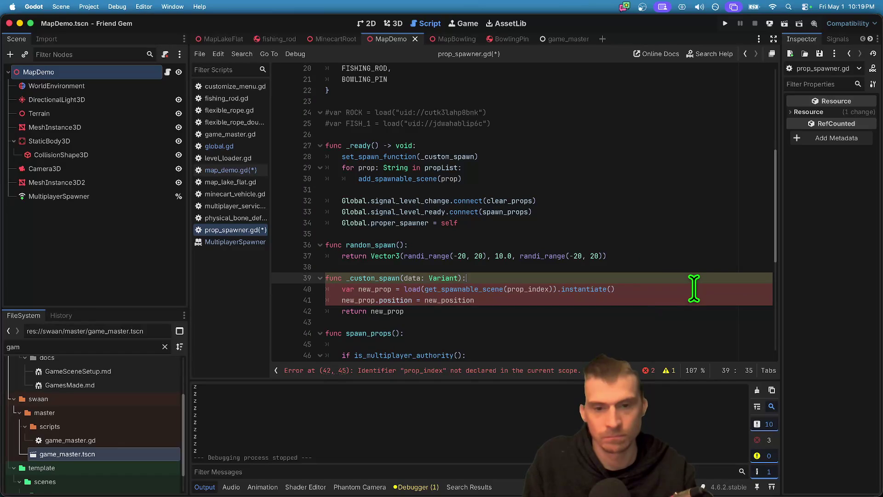
pyautogui.press('Up')
pyautogui.press('Return')
pyautogui.press('Return')
pyautogui.hotkey('ctrl', 'v')
# - Make the load call use data[0] instead of prop_index
pyautogui.click(534, 299)
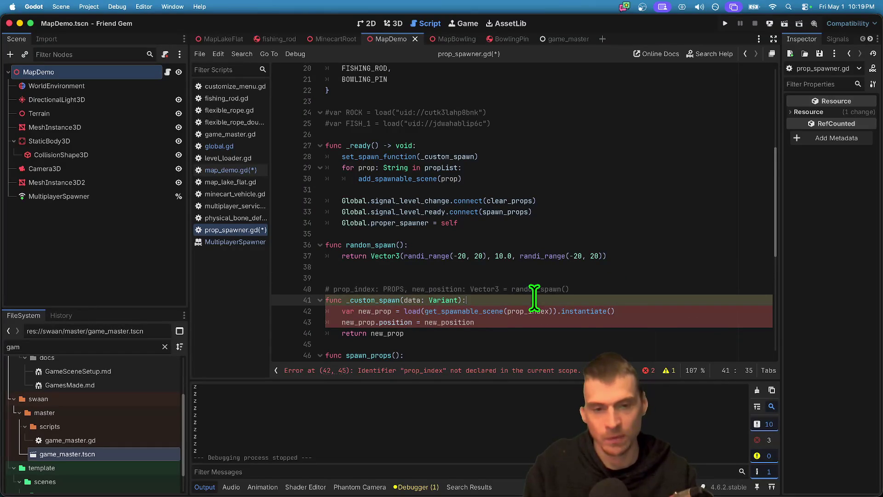
pyautogui.press('Return')
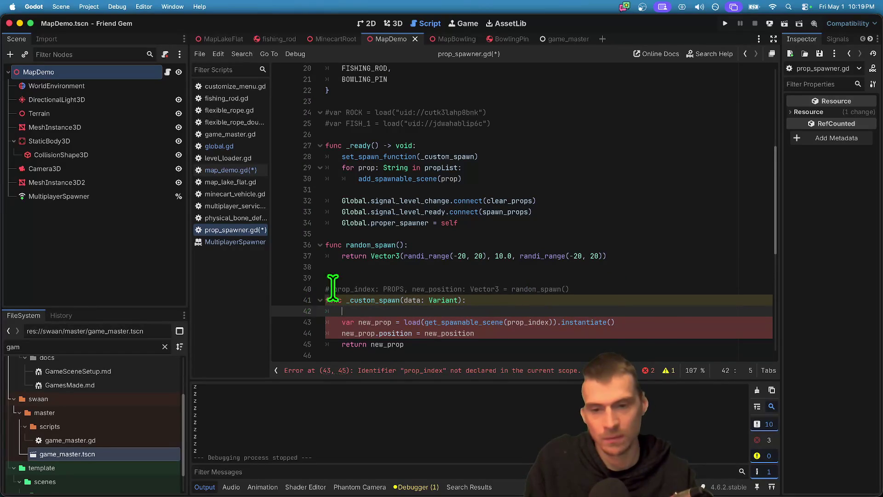
pyautogui.moveTo(333, 289); pyautogui.dragTo(376, 290)
pyautogui.doubleClick(516, 322)
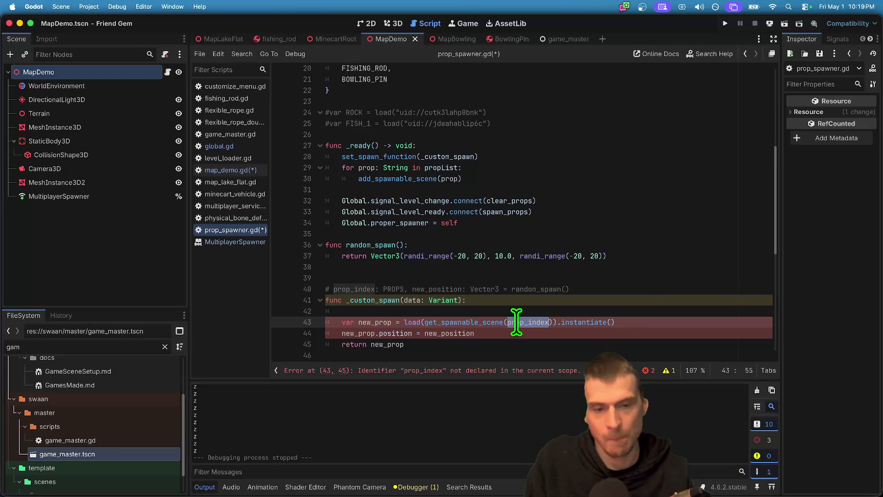
pyautogui.doubleClick(413, 300)
pyautogui.press('super+c')
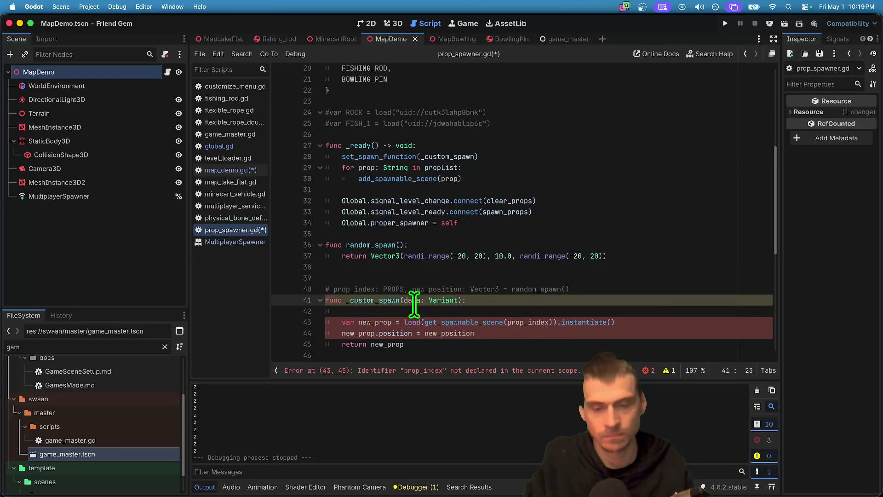
pyautogui.doubleClick(516, 322)
pyautogui.press('super+v')
pyautogui.write('[')
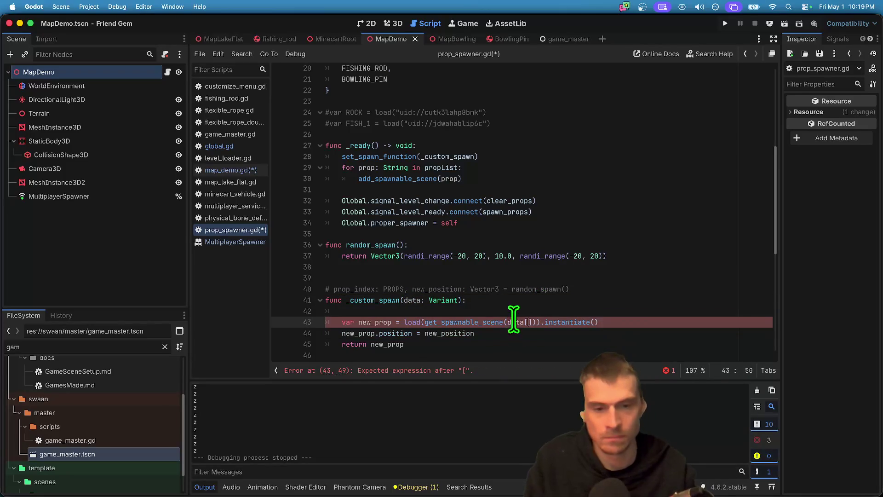
pyautogui.write('0')
# - Drop the empty line under the header and add a data[1] check after the instantiate line
pyautogui.moveTo(412, 289); pyautogui.dragTo(631, 285)
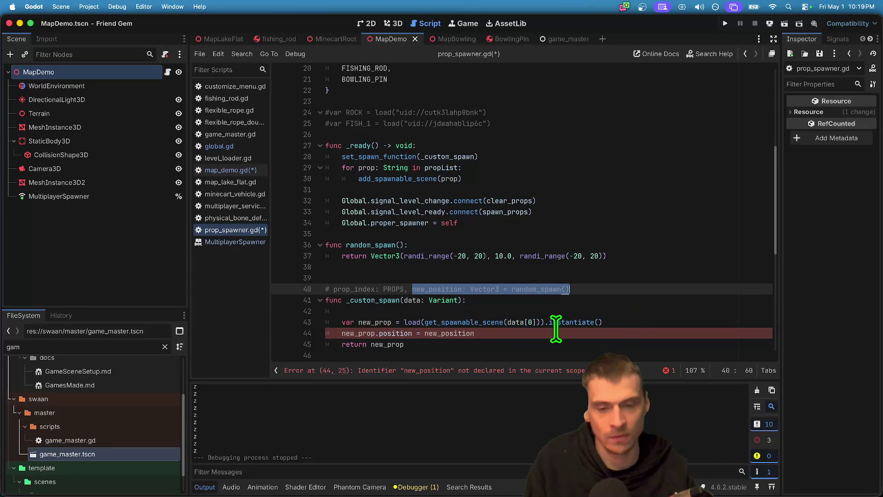
pyautogui.click(451, 333)
pyautogui.doubleClick(460, 289)
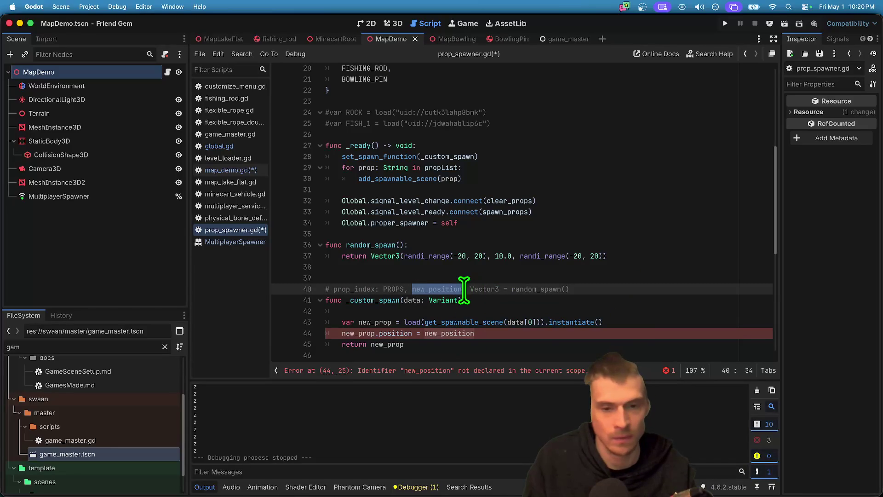
pyautogui.click(720, 311)
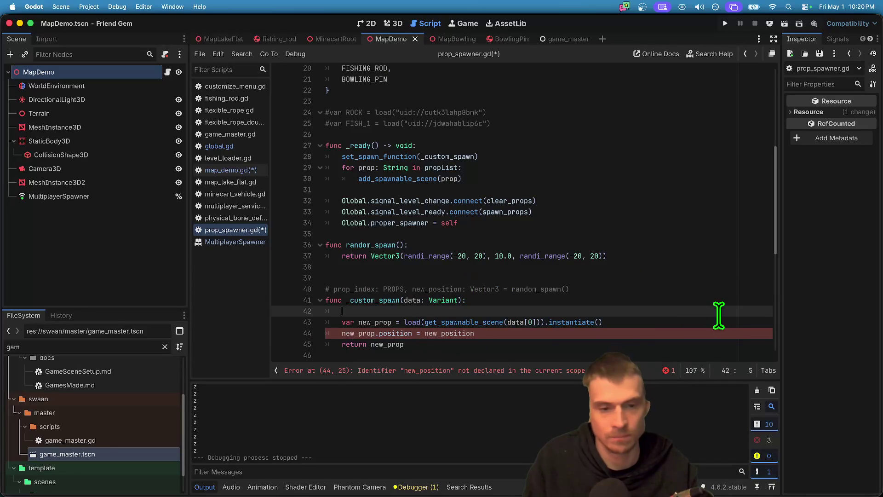
pyautogui.click(661, 306)
pyautogui.hotkey('ctrl', 'shift', 'k')
pyautogui.press('Down')
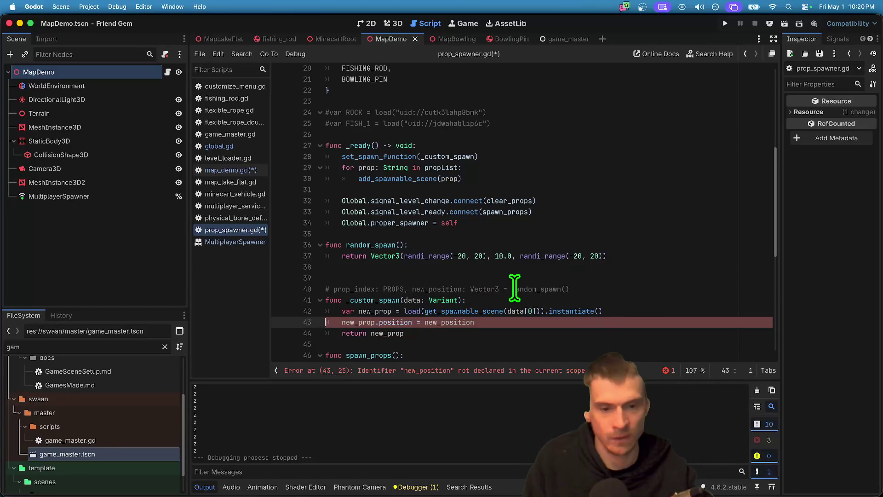
pyautogui.moveTo(515, 289); pyautogui.dragTo(612, 286)
pyautogui.doubleClick(519, 289)
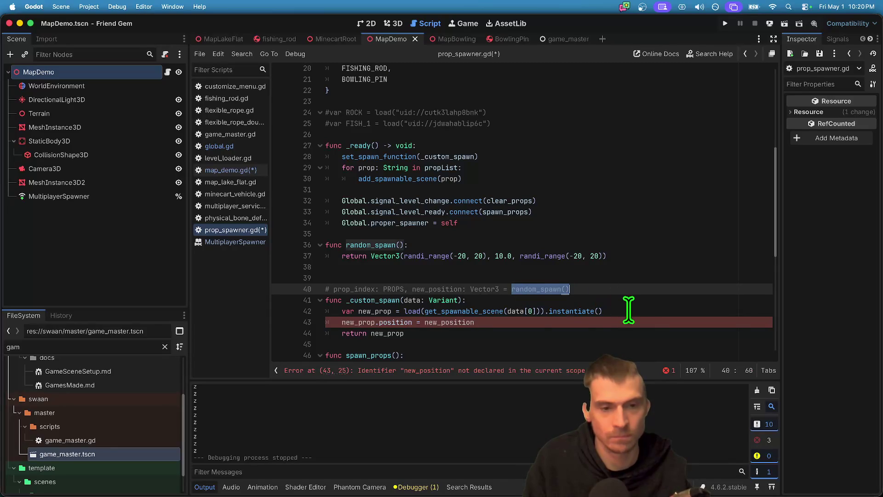
pyautogui.click(628, 311)
pyautogui.press('Return')
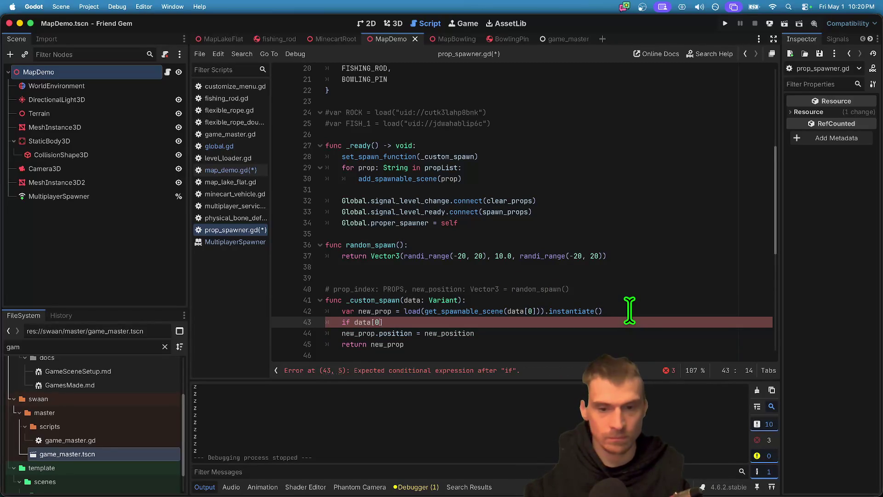
pyautogui.write(']:')
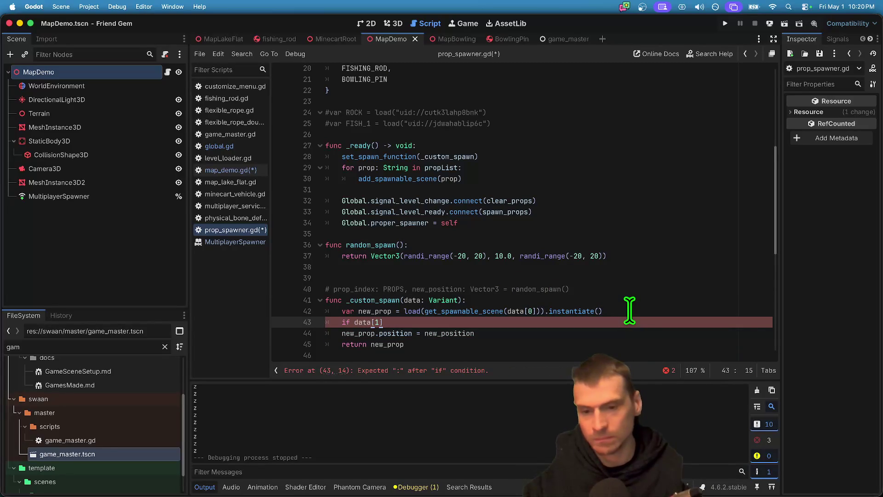
pyautogui.write(':')
pyautogui.press('Return')
# - Add an else branch that calls random_spawn()
pyautogui.press('super+z')
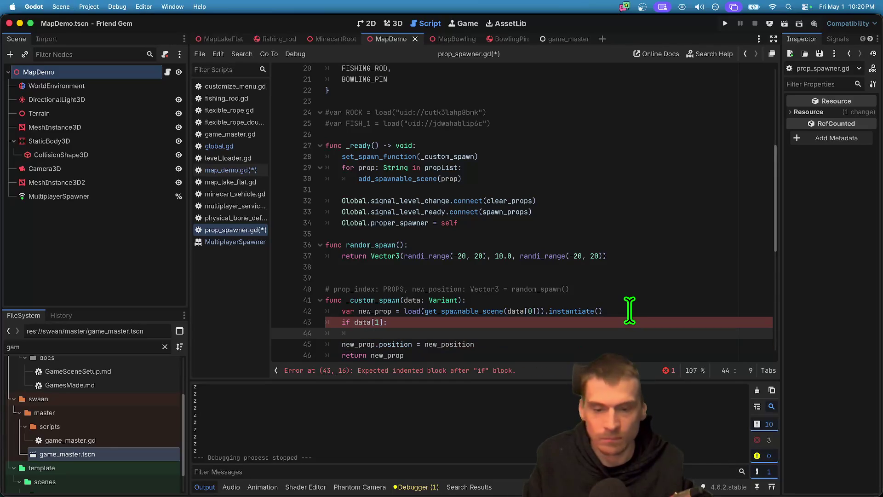
pyautogui.press('Return')
pyautogui.write('else:')
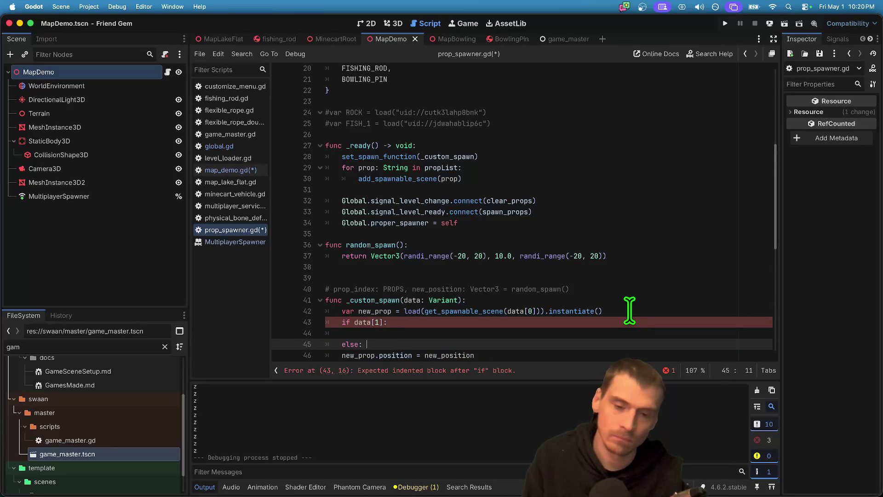
pyautogui.press('Return')
pyautogui.write('random_spawn()')
# - Move the new_prop.position text and delete the leftover = new_position line
pyautogui.moveTo(411, 353); pyautogui.dragTo(342, 352)
pyautogui.press('super+x')
pyautogui.click(354, 341)
pyautogui.press('super+v')
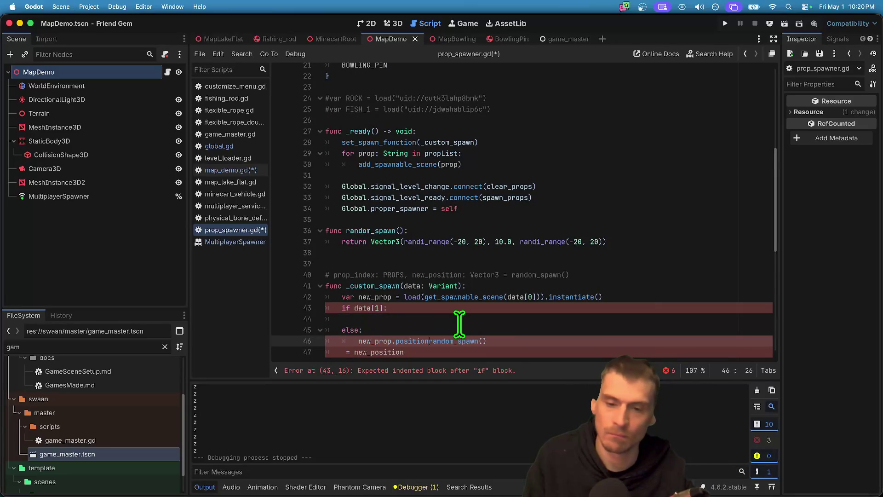
pyautogui.write('=')
pyautogui.press('Escape')
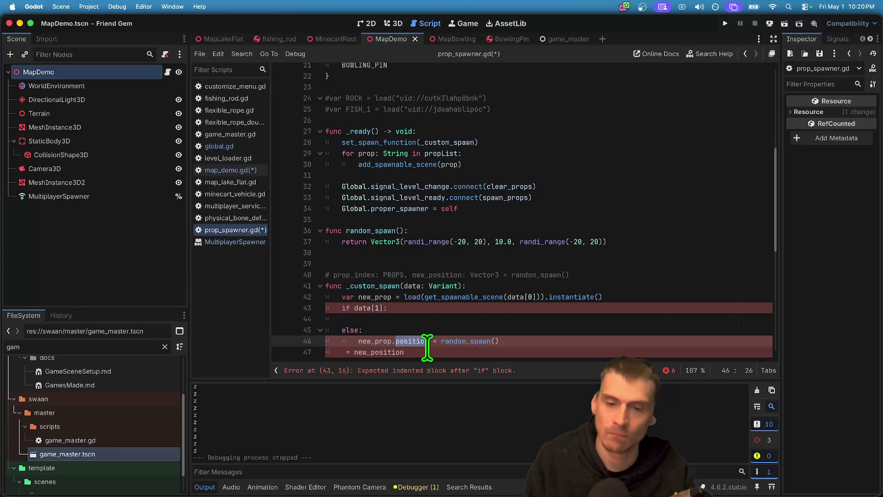
pyautogui.press('Down')
pyautogui.press('Home')
pyautogui.hotkey('shift', 'Down')
pyautogui.hotkey('shift', 'Down')
pyautogui.press('BackSpace')
pyautogui.press('super+z')
pyautogui.hotkey('shift', 'Up')
pyautogui.press('BackSpace')
# - Write the new_prop.position assignment from data[1] inside the if branch
pyautogui.click(544, 299)
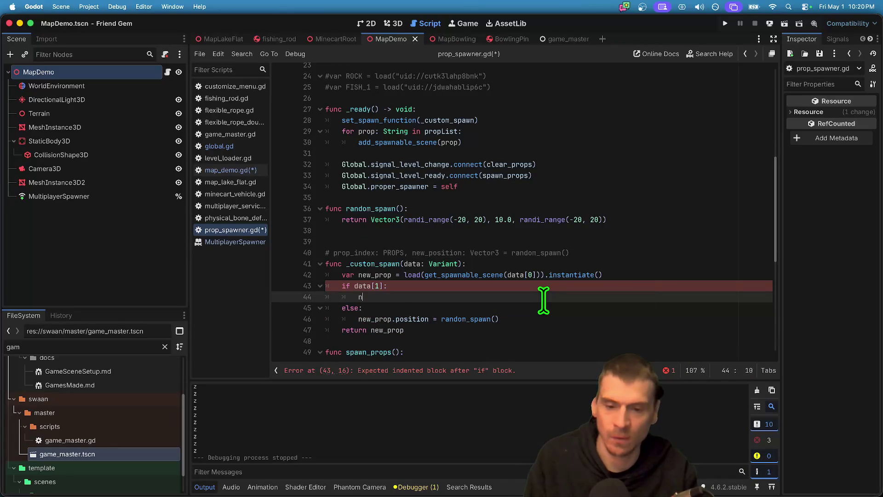
pyautogui.write('ew_prop.')
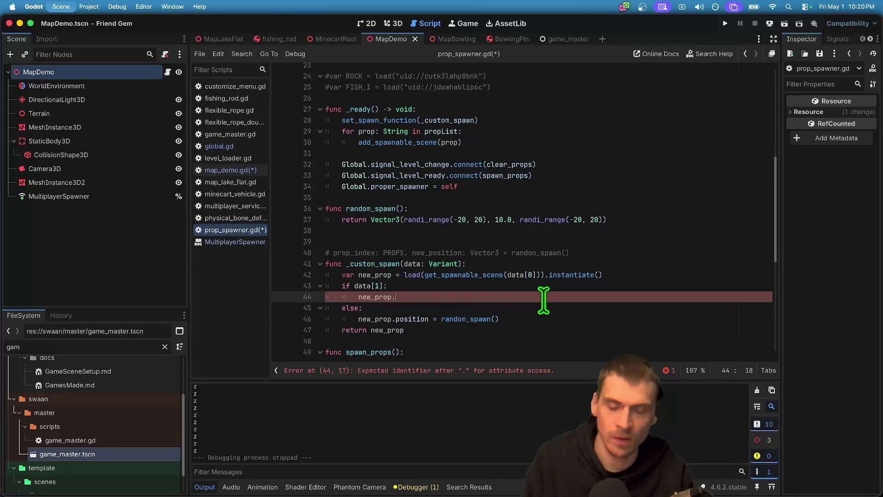
pyautogui.write('position')
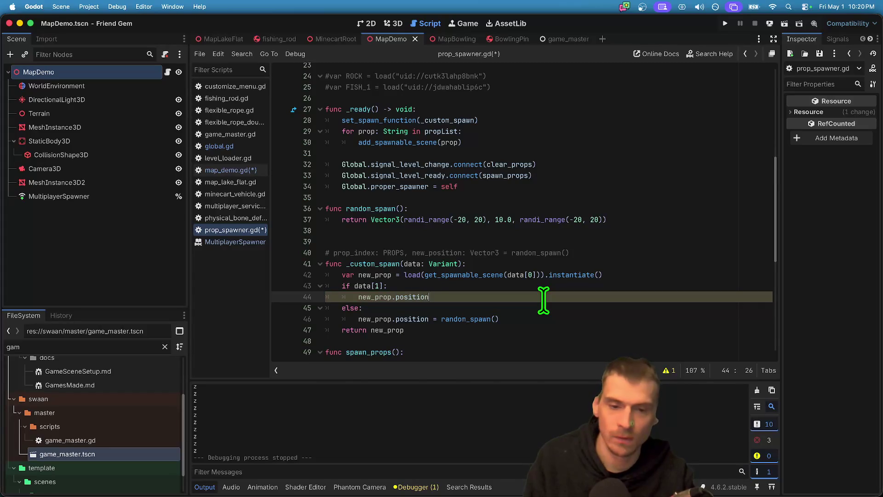
pyautogui.press('super+v')
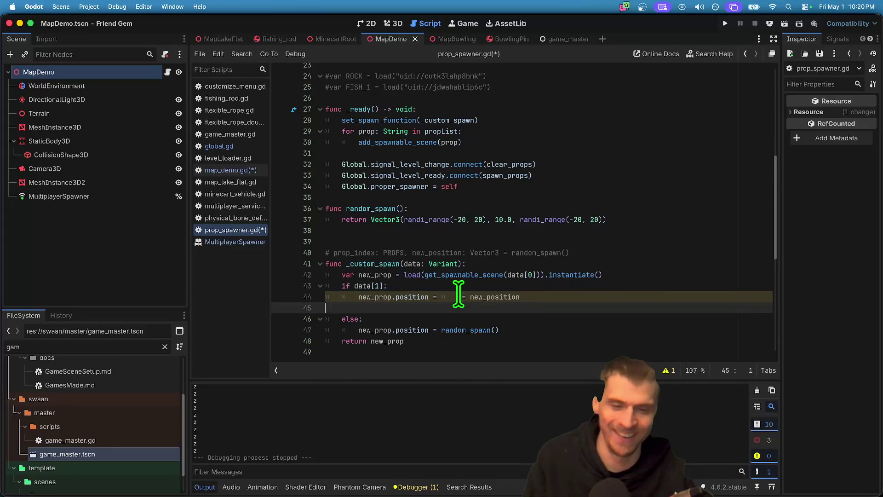
pyautogui.click(460, 297)
pyautogui.click(392, 286)
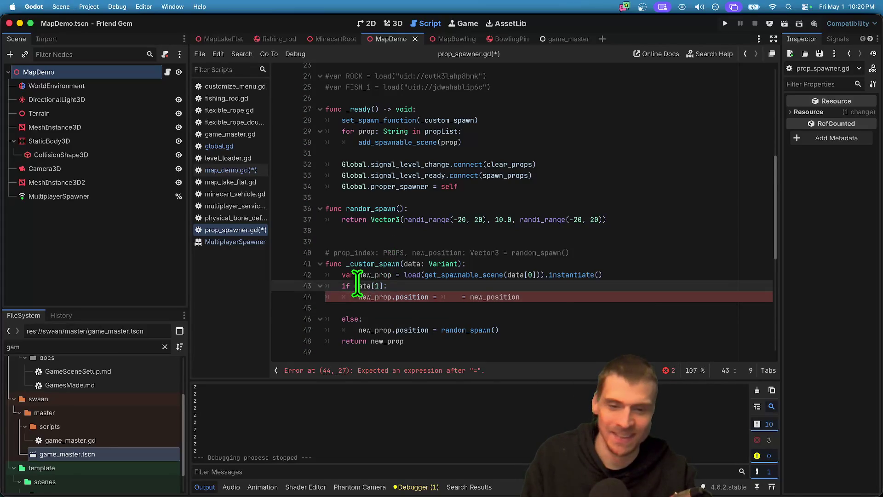
pyautogui.doubleClick(487, 294)
pyautogui.press('BackSpace')
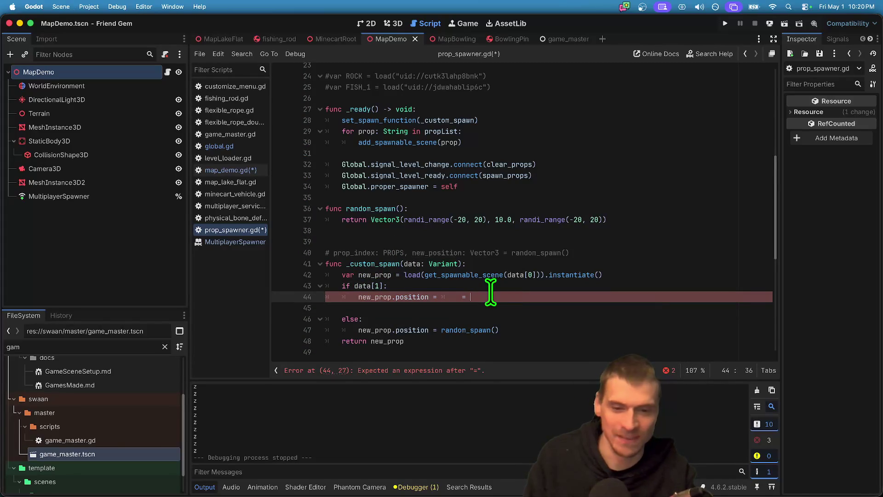
pyautogui.write('data[1]:')
# - Remove the stray colon and blank line, save prop_spawner.gd, and run the project
pyautogui.press('BackSpace')
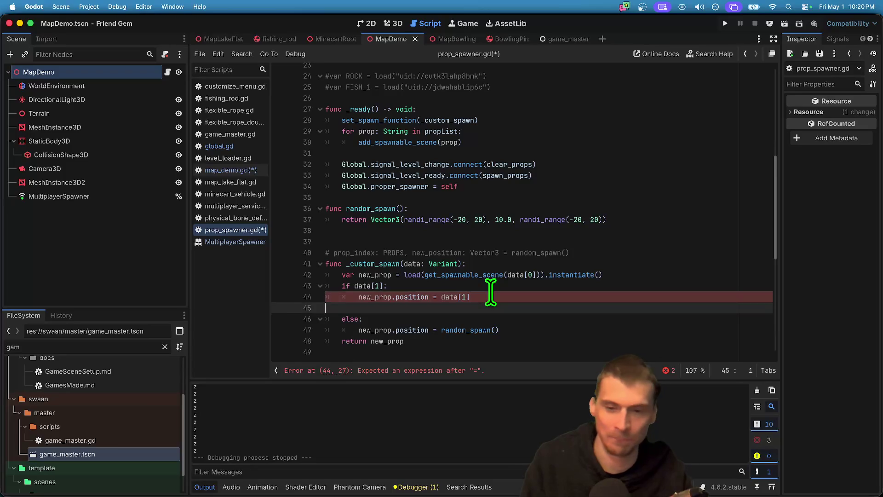
pyautogui.press('Down')
pyautogui.press('Delete')
pyautogui.press('Down')
pyautogui.press('Down')
pyautogui.press('Down')
pyautogui.hotkey('ctrl', 's')
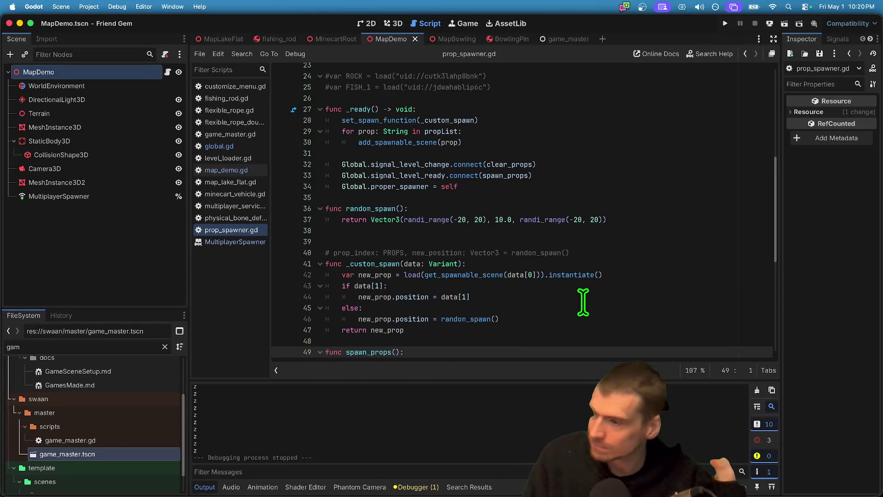
pyautogui.hotkey('ctrl', 'b')
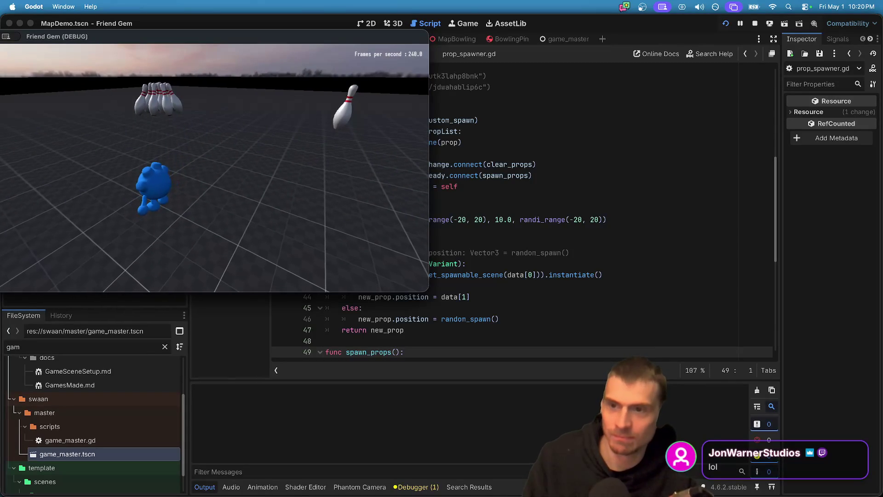
# - Stop the game, change map_demo.gd's pins() spacing default from 0.5 to 1.5, and relaunch
pyautogui.press('super+Tab')
pyautogui.press('super+Tab')
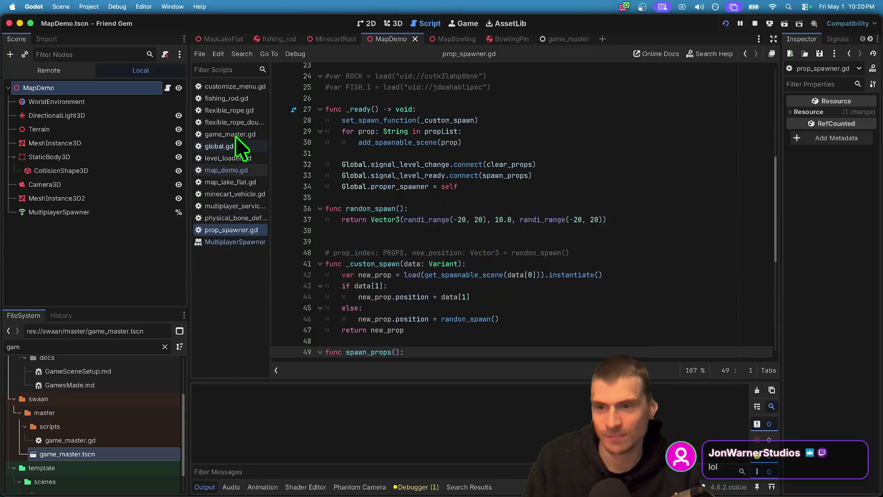
pyautogui.click(755, 23)
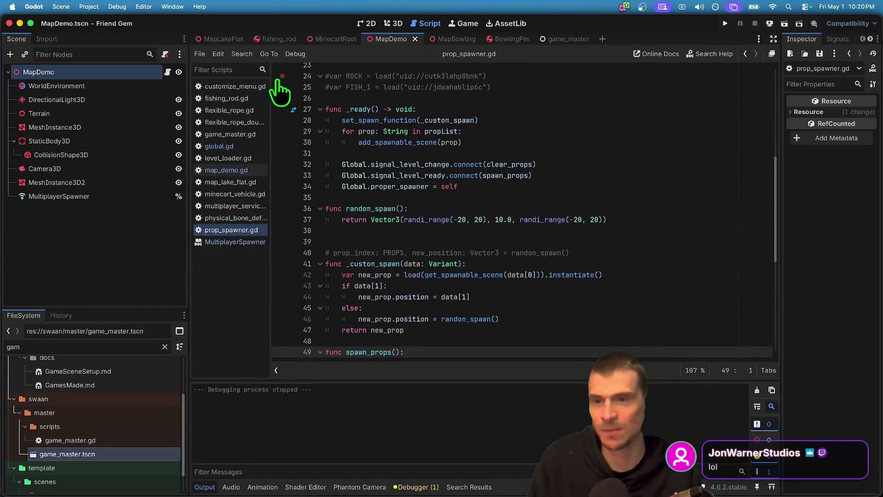
pyautogui.click(235, 170)
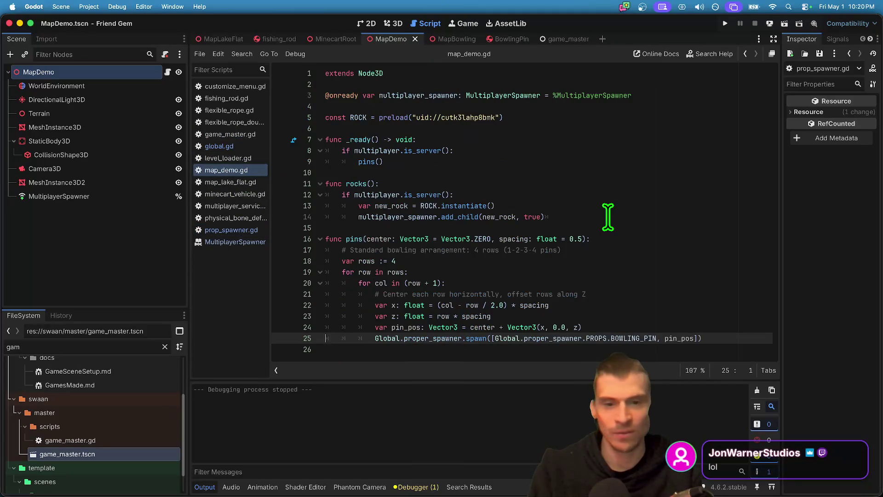
pyautogui.click(680, 285)
pyautogui.click(612, 241)
pyautogui.write('1')
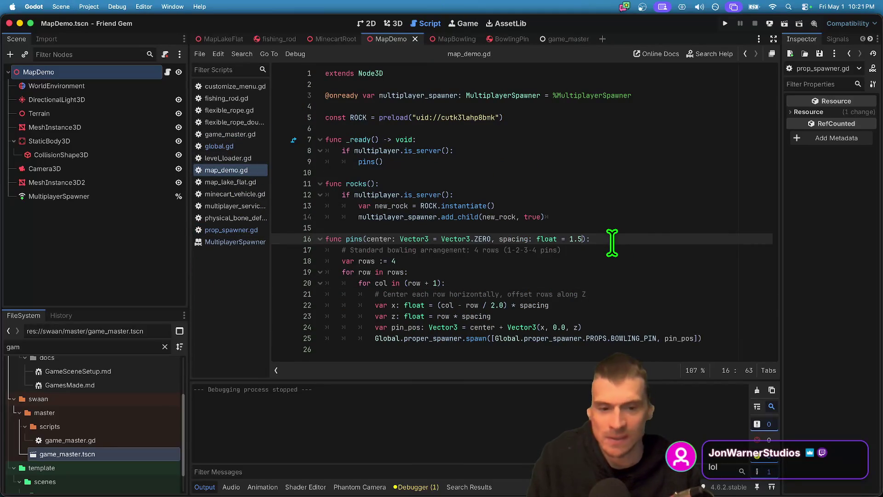
pyautogui.press('super+b')
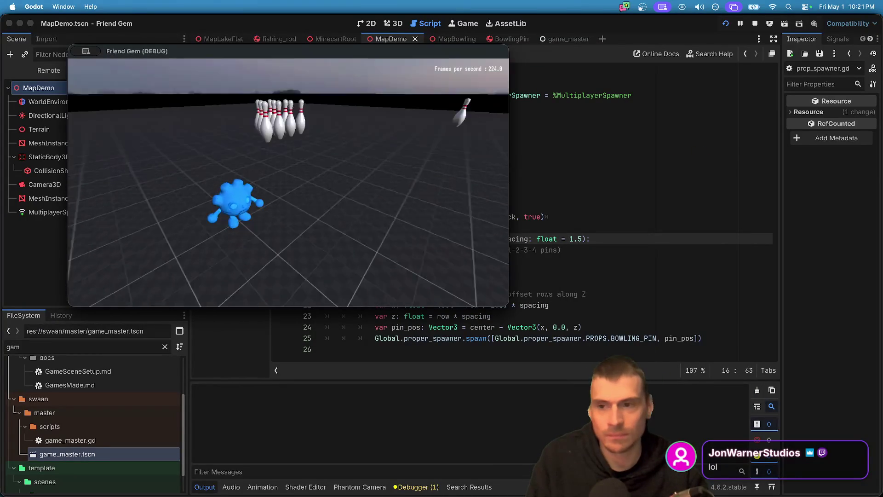
# - Walk the character through the spaced-out pin rack to scatter the pins
pyautogui.press('w')
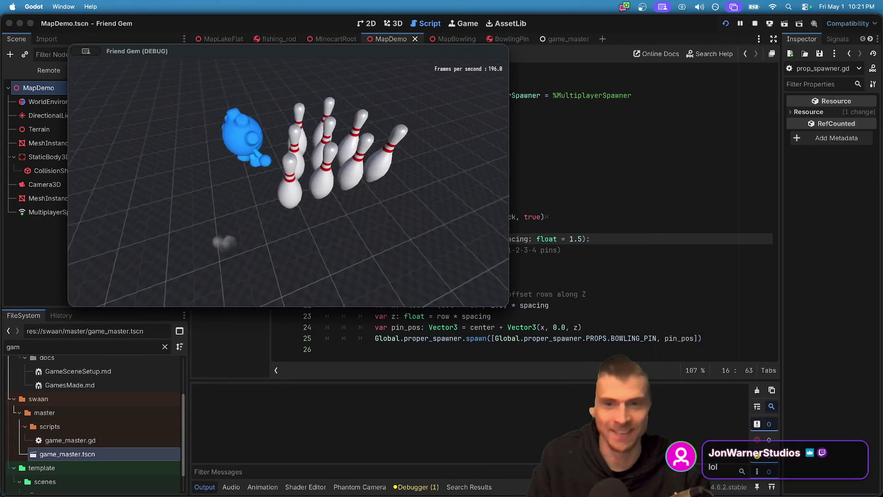
pyautogui.press('w')
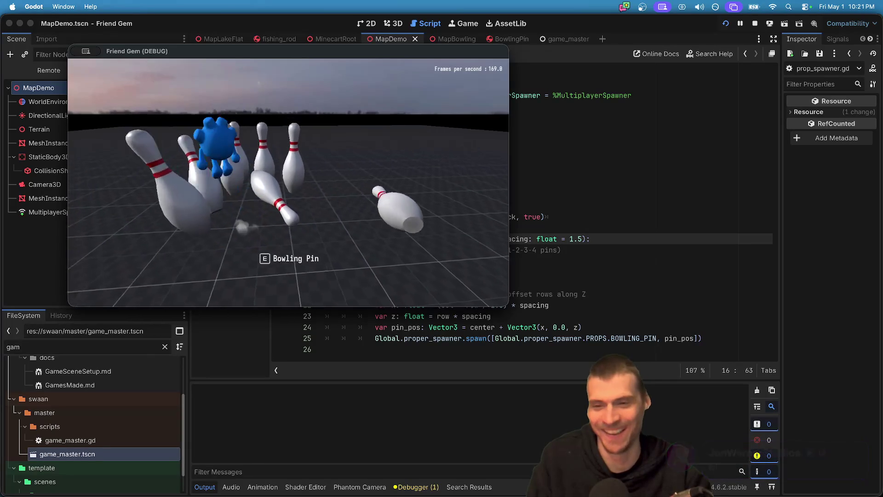
pyautogui.press('w')
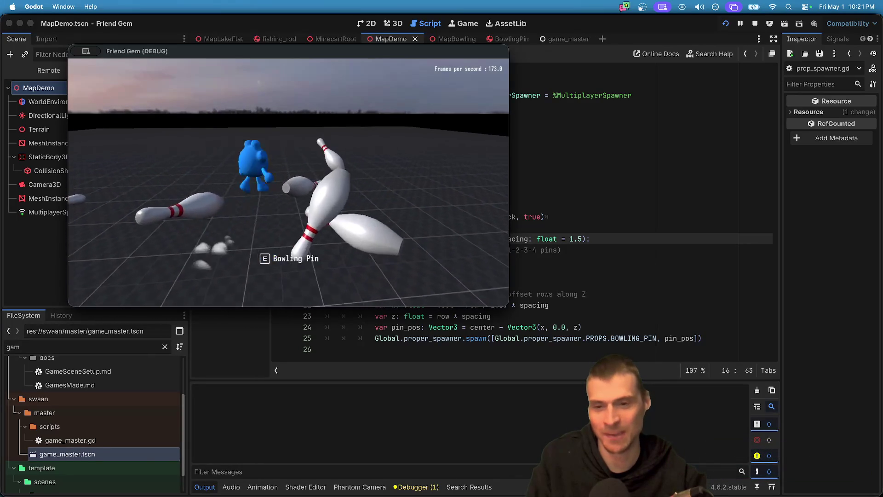
pyautogui.press('w')
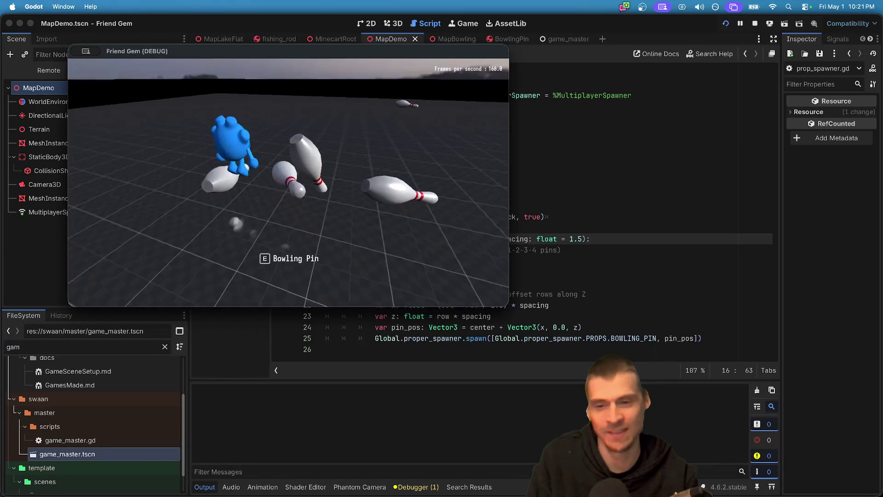
pyautogui.press('w')
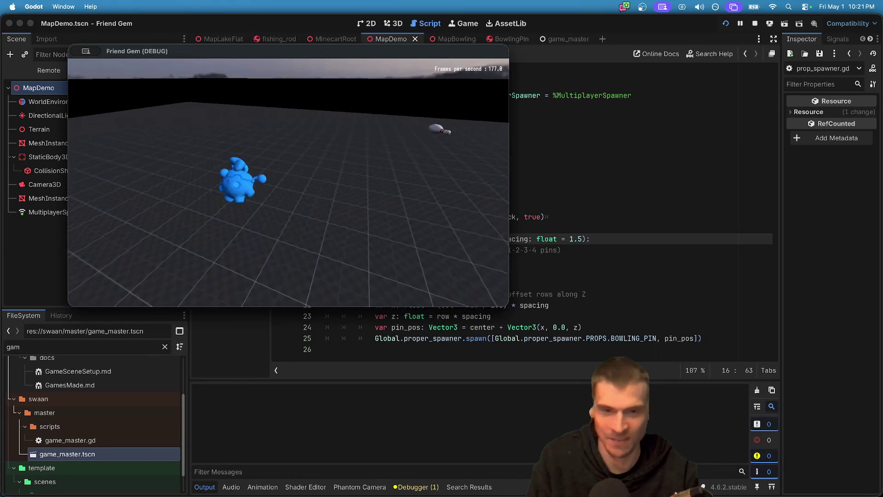
pyautogui.press('w')
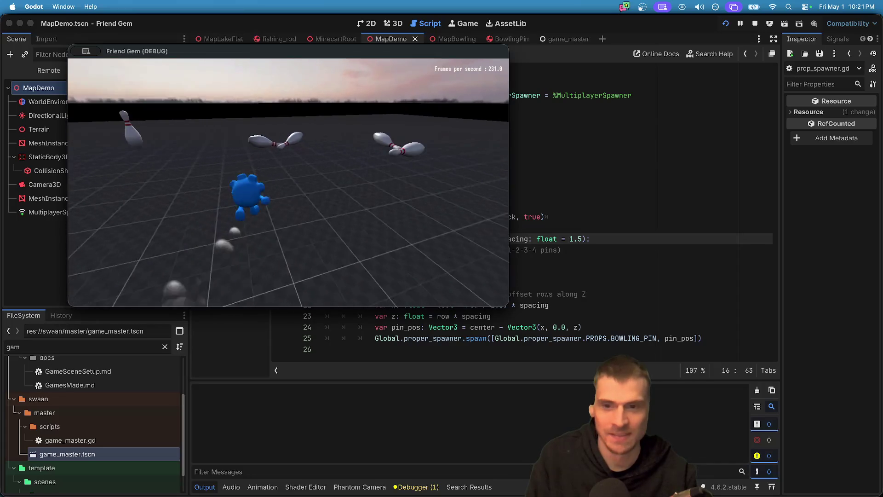
# - Restart the game, roll into the pins again, then stop the run and open the Asset Library
pyautogui.press('super+r')
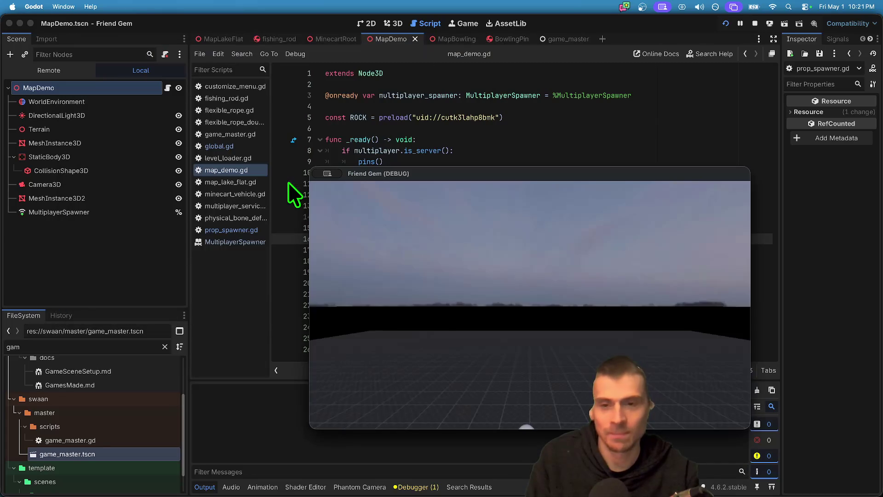
pyautogui.press('super+r')
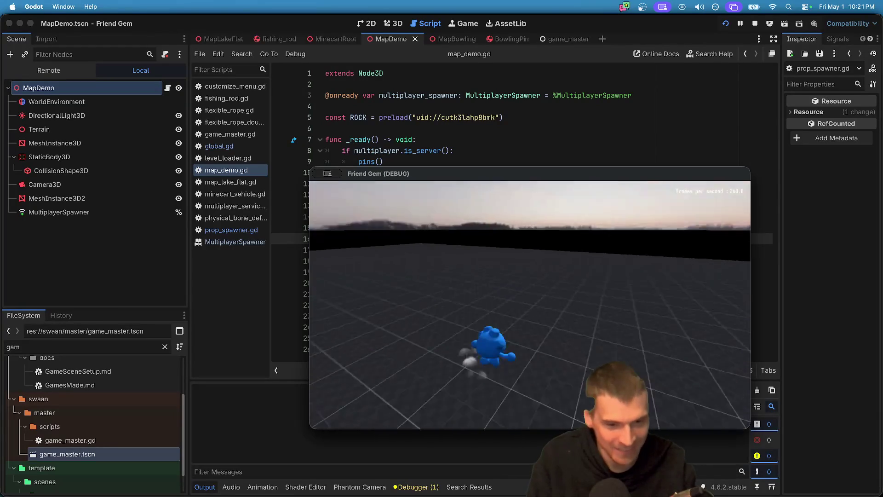
pyautogui.press('w')
pyautogui.press('w')
pyautogui.press('w')
pyautogui.press('w')
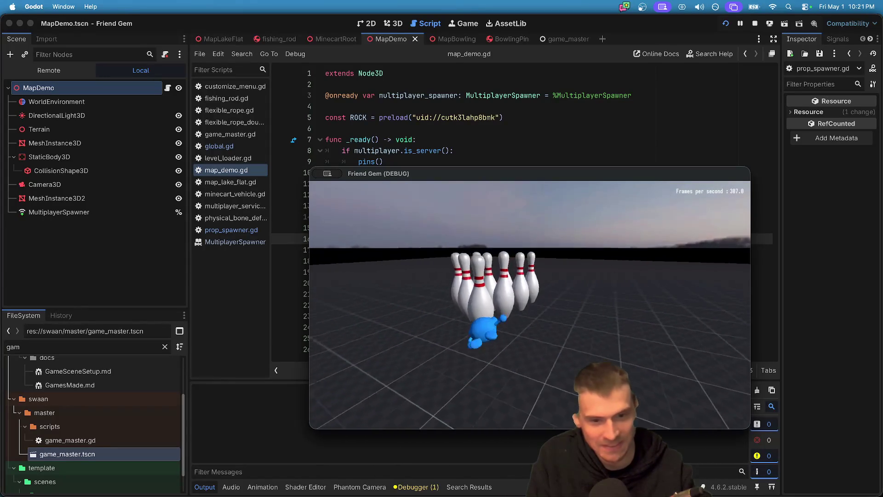
pyautogui.press('w')
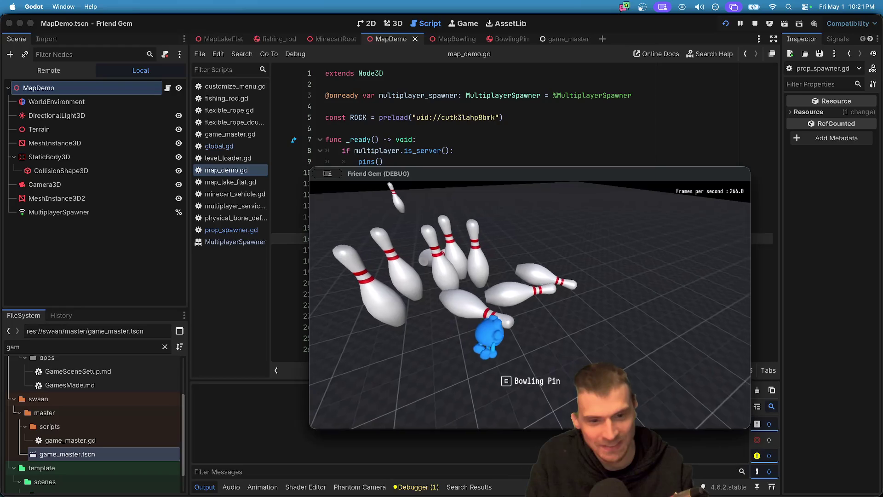
pyautogui.press('e')
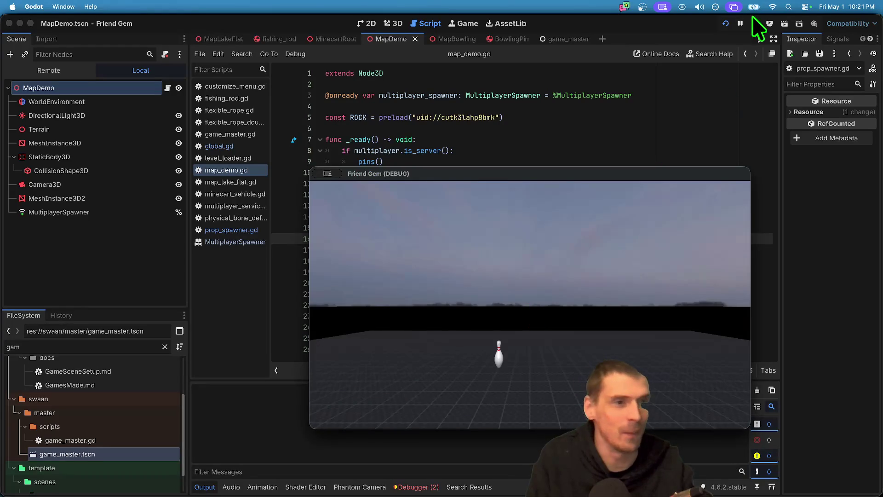
pyautogui.click(754, 23)
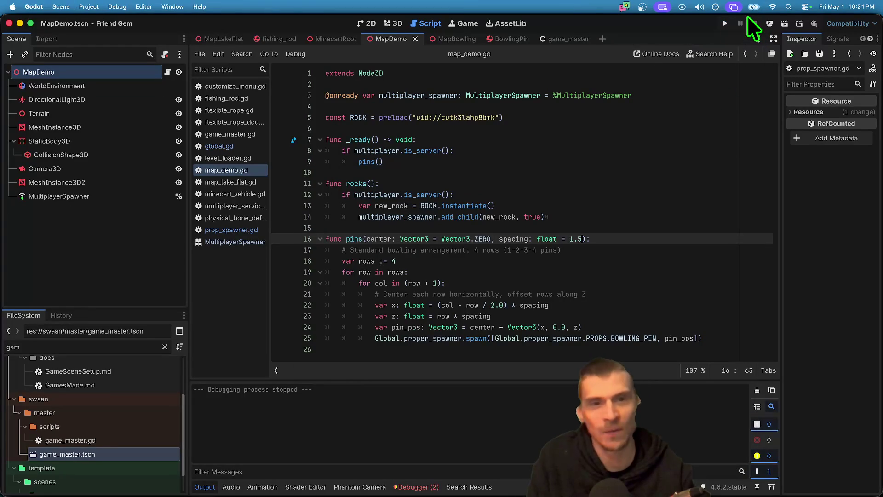
pyautogui.click(510, 24)
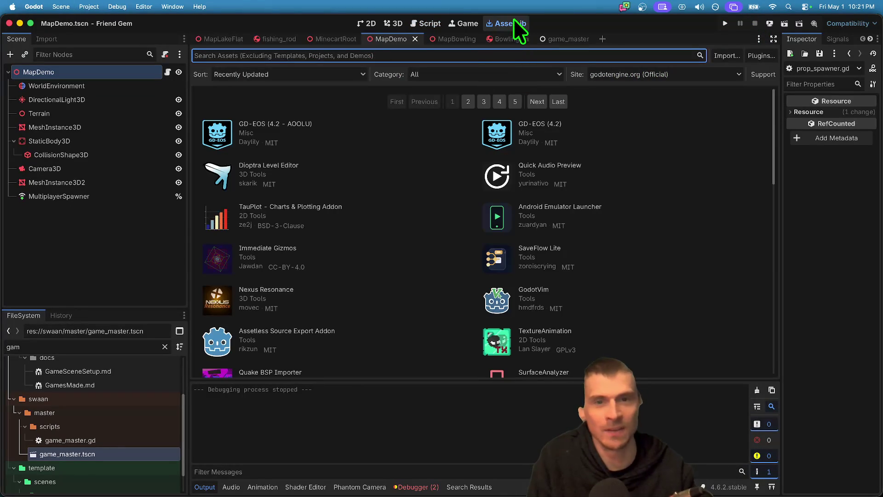
# - Open the BowlingPin scene, widen the Inspector, and play-test knocking the pins over
pyautogui.click(506, 42)
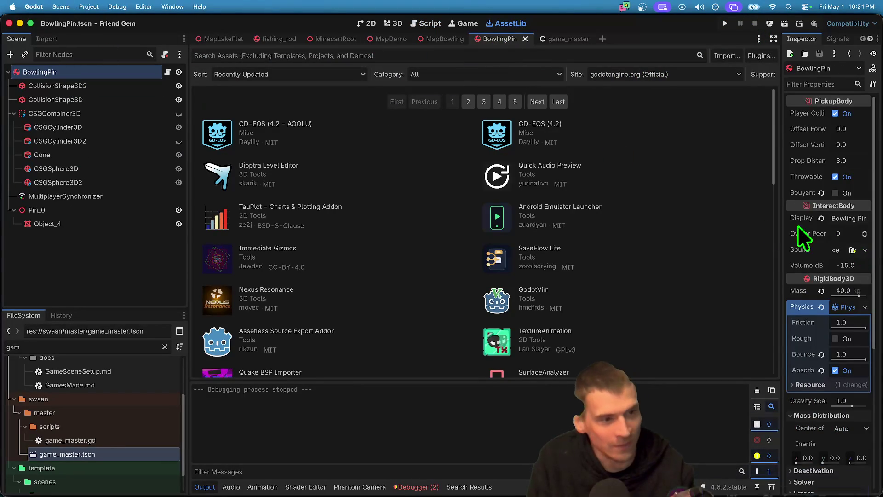
pyautogui.moveTo(784, 213); pyautogui.dragTo(653, 216)
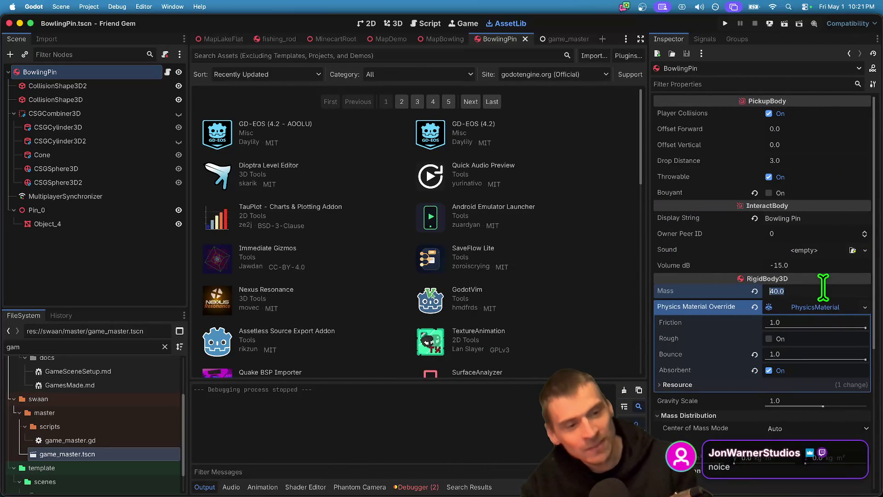
pyautogui.press('super+b')
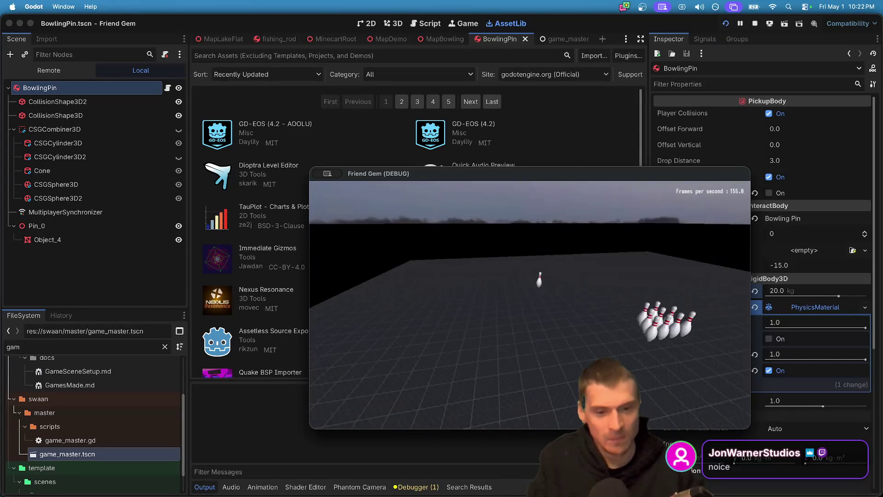
pyautogui.press('w')
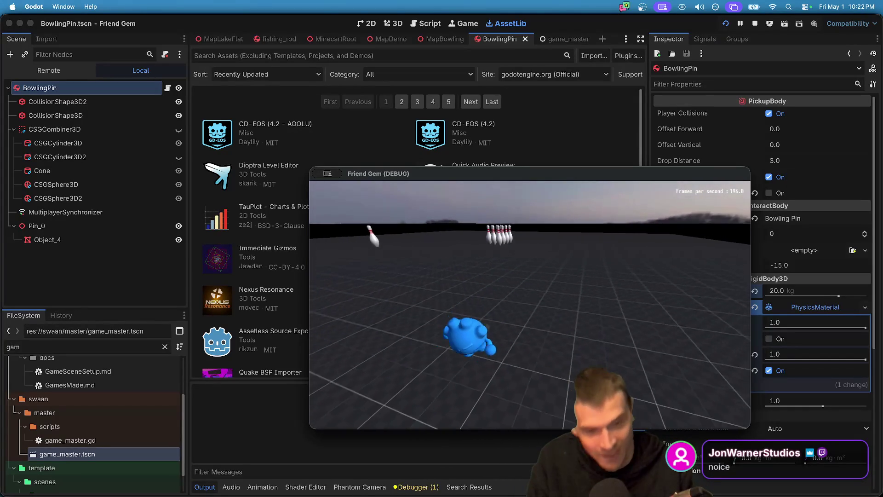
pyautogui.press('w')
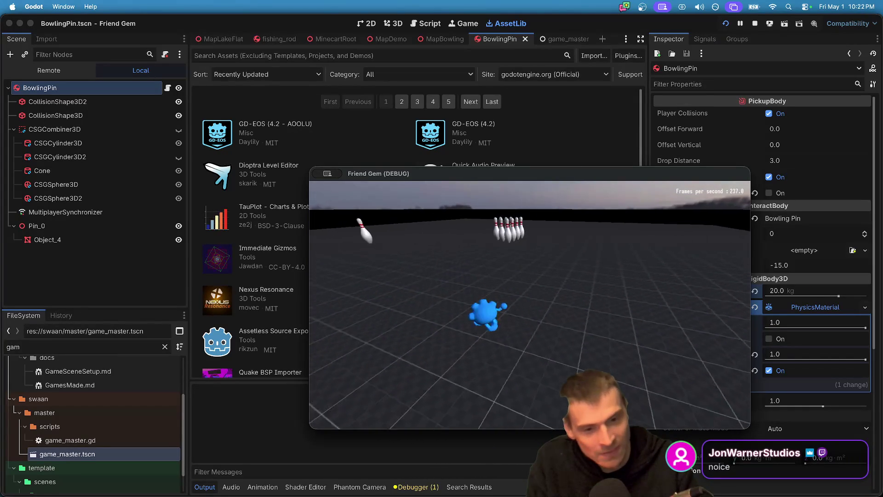
pyautogui.press('e')
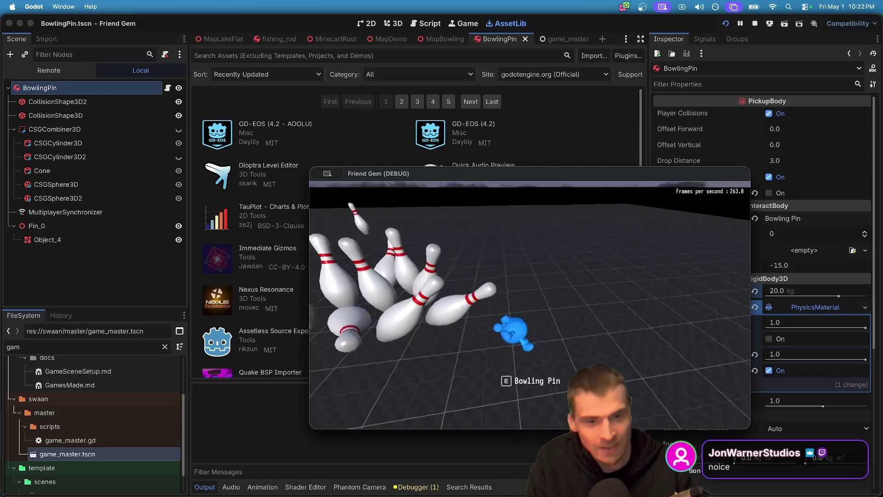
# - Set the pin Mass to 3.0 kg, rerun the game to knock the pins, then stop it
pyautogui.click(805, 291)
pyautogui.write('5')
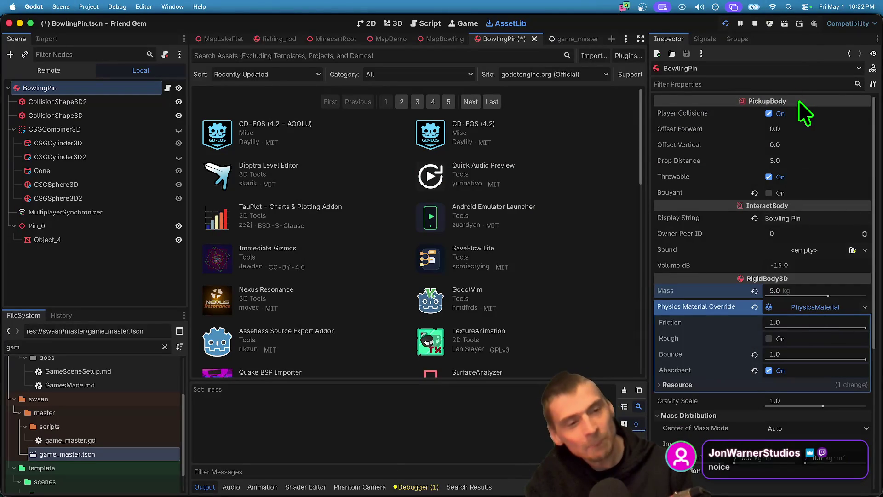
pyautogui.click(755, 23)
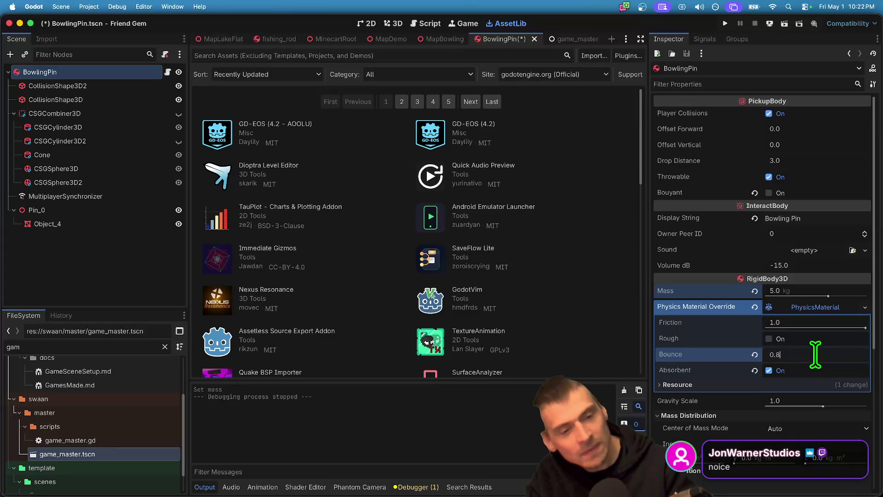
pyautogui.press('super+b')
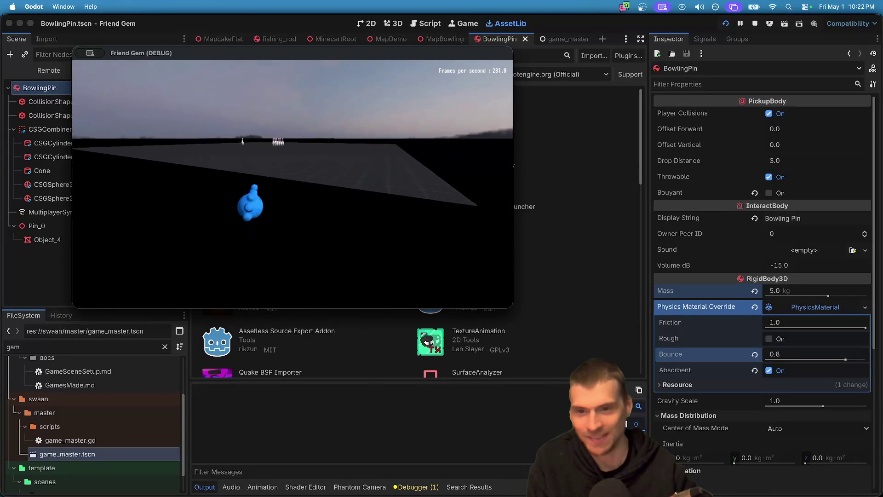
pyautogui.press('w')
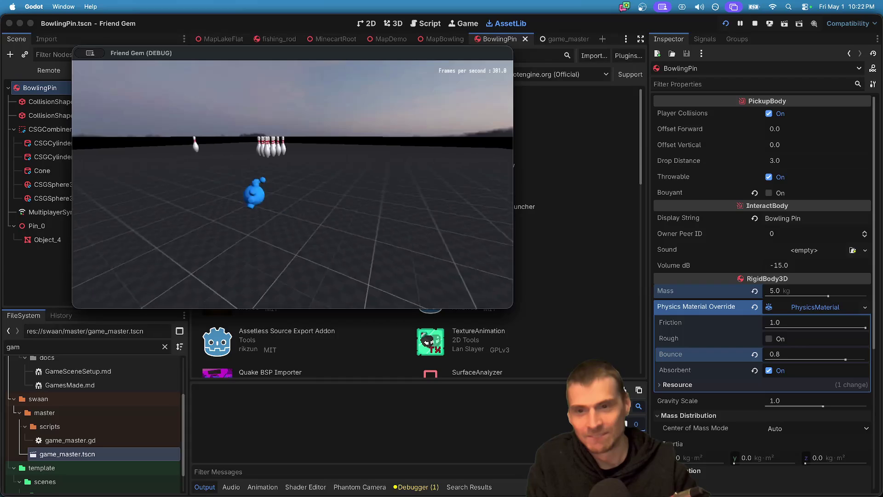
pyautogui.press('w')
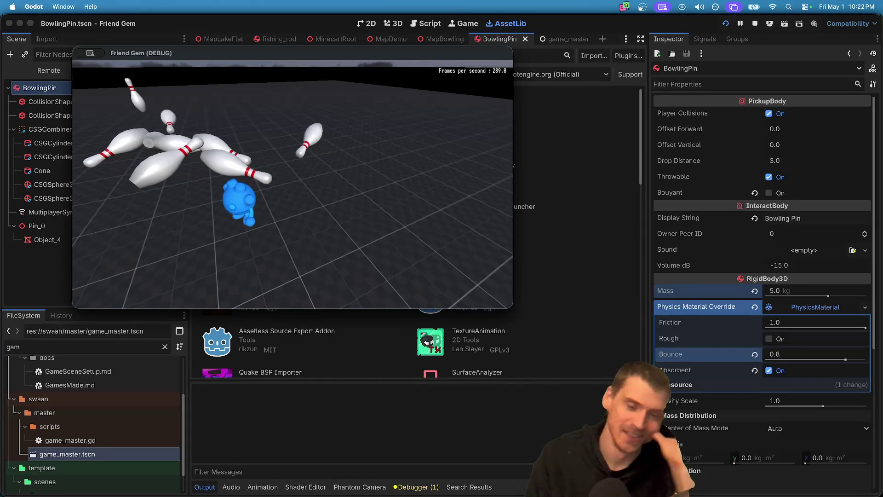
pyautogui.press('super+q')
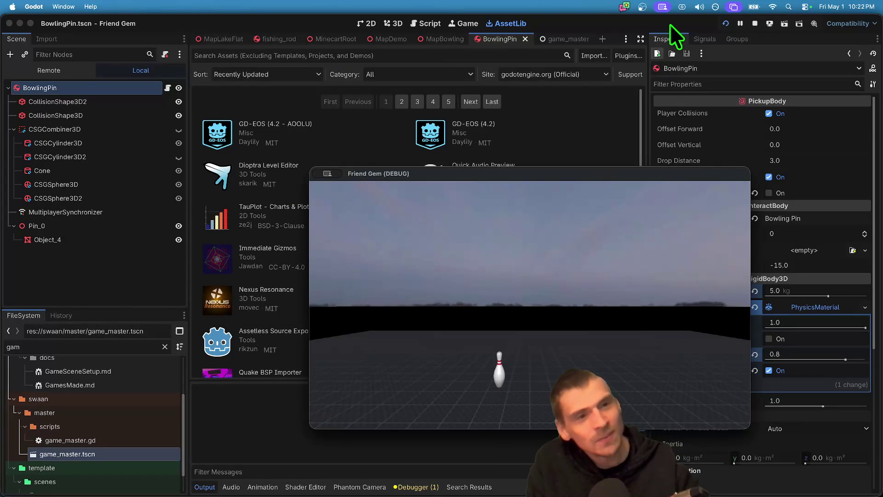
pyautogui.press('super+q')
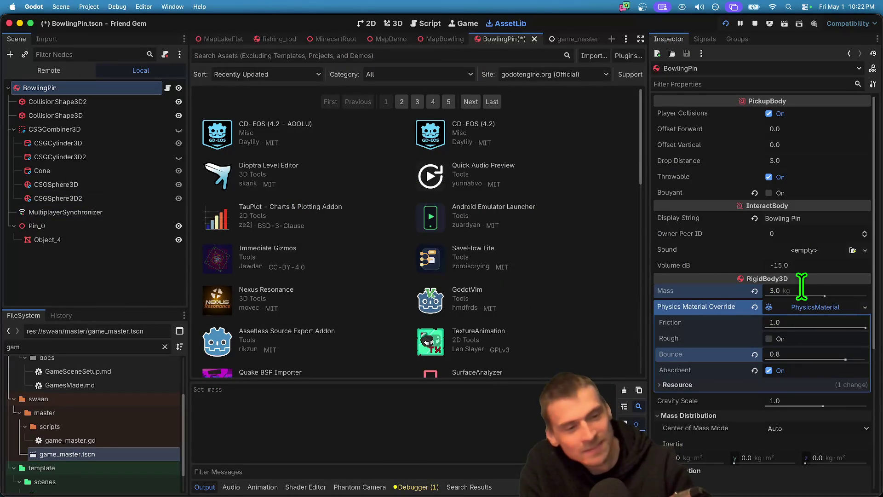
# - Save and launch the game, back up, charge into the 3.0 kg pins, then stop
pyautogui.press('super+b')
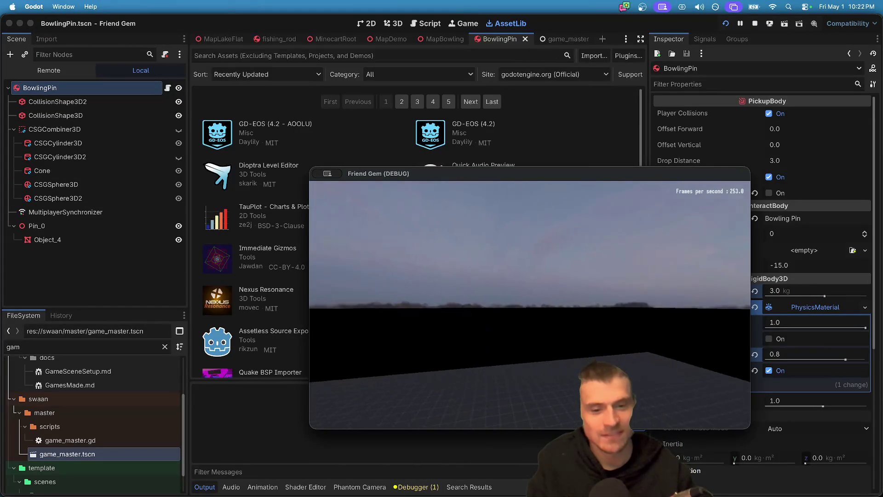
pyautogui.press('s')
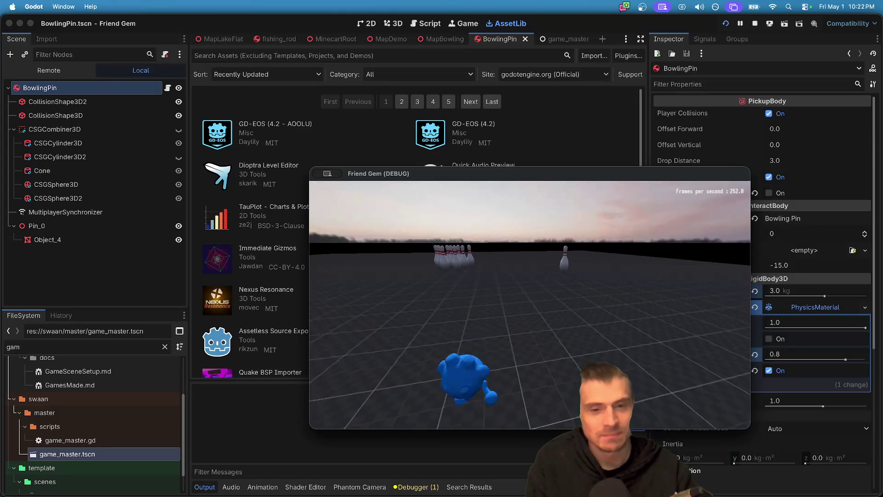
pyautogui.press('s')
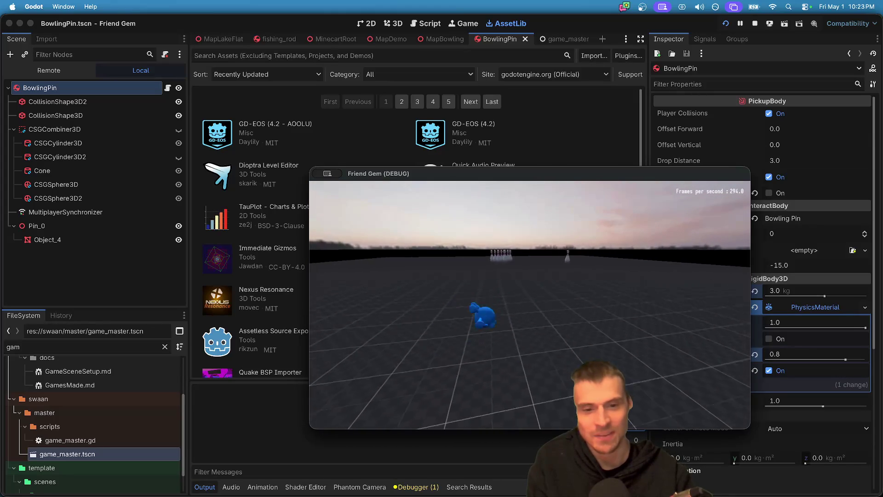
pyautogui.press('w')
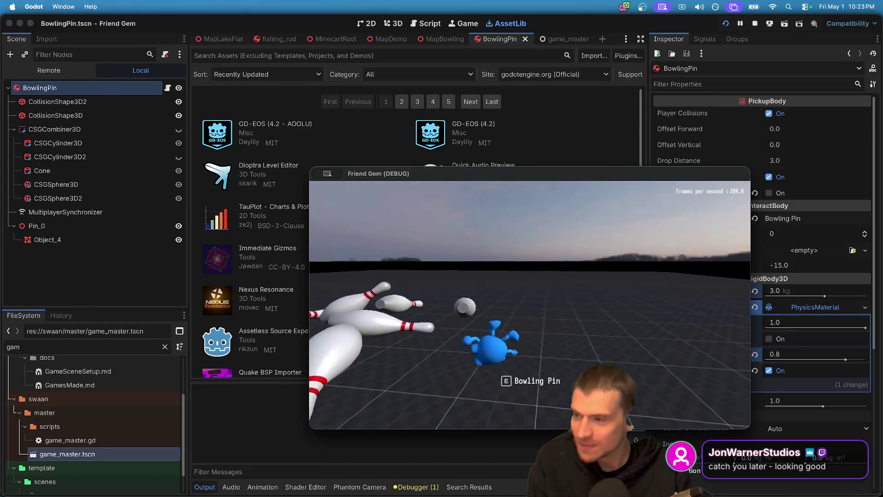
pyautogui.press('super+q')
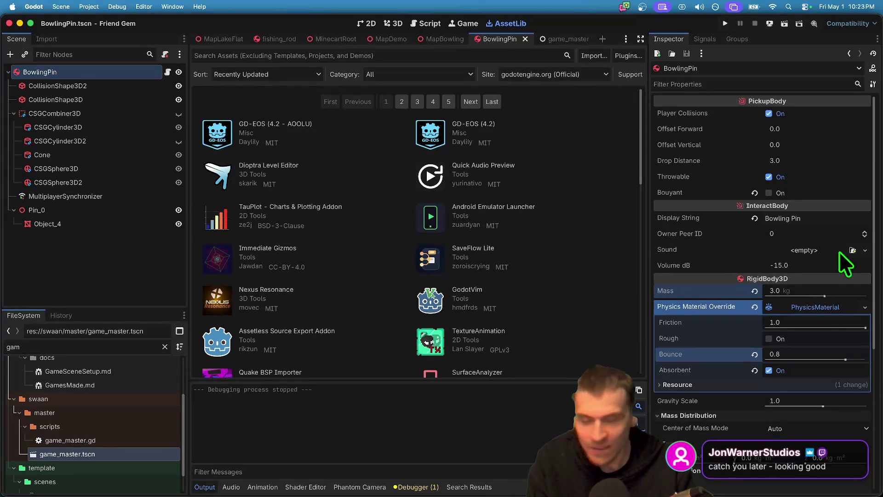
# - Set the pin Mass to 0.5 kg, run and restart the game, then stop debugging
pyautogui.click(835, 291)
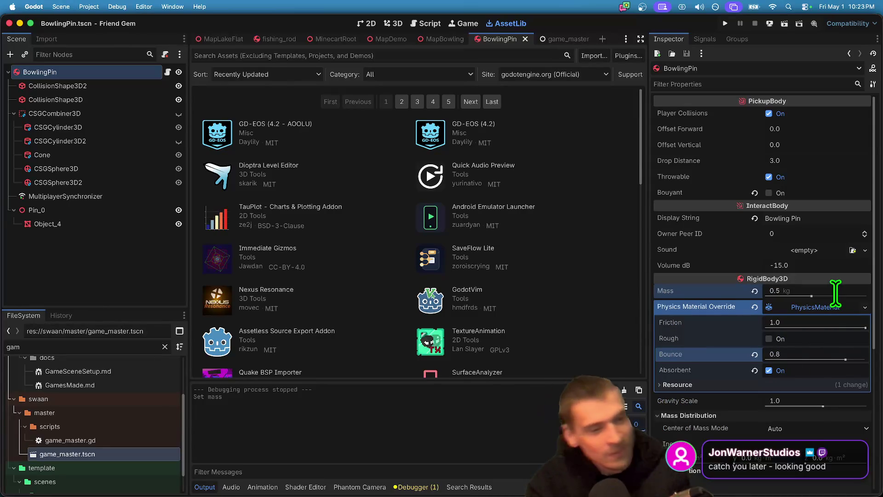
pyautogui.press('super+b')
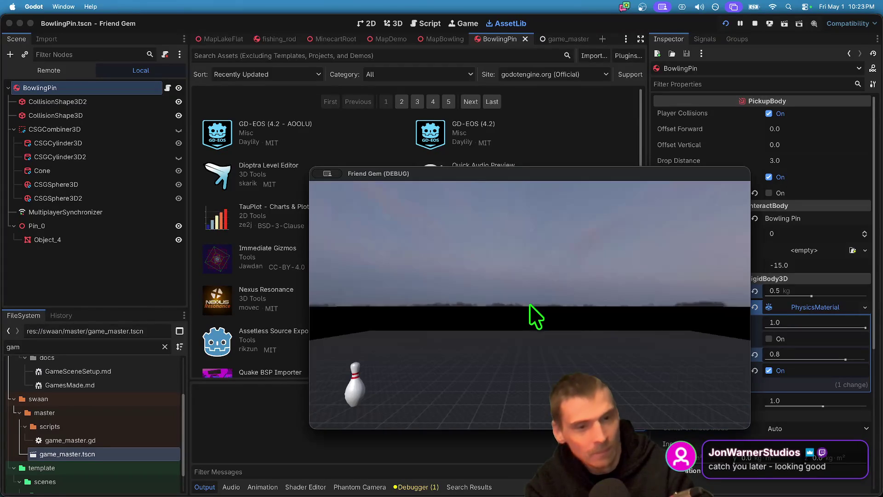
pyautogui.click(755, 24)
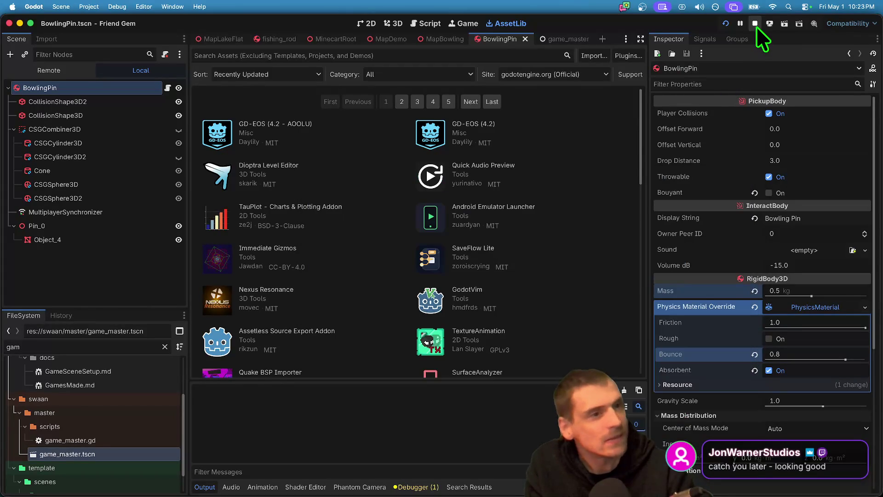
pyautogui.press('super+b')
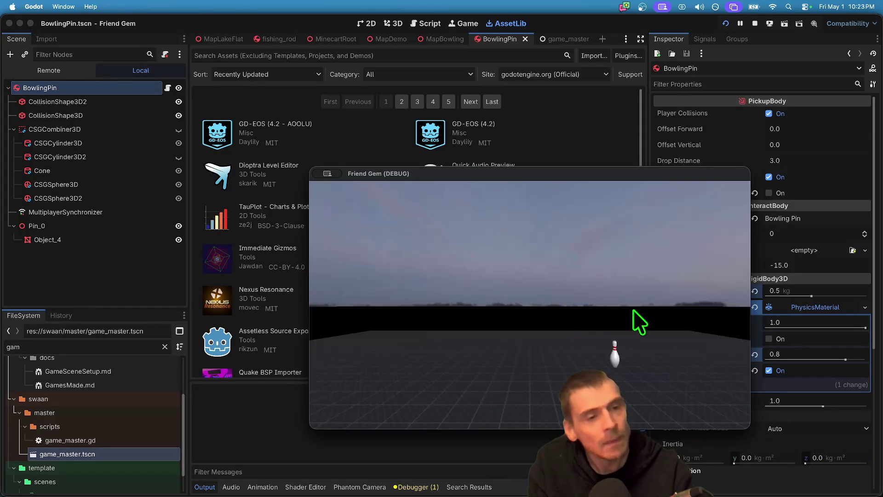
pyautogui.press('super+period')
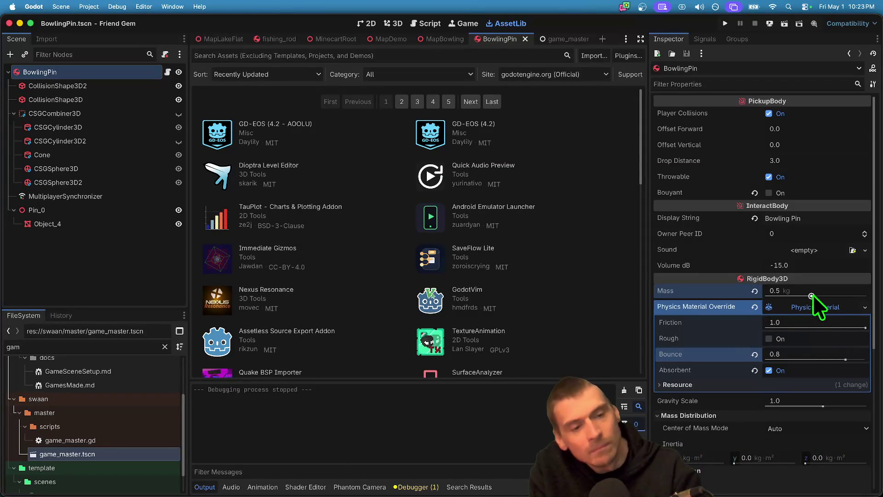
# - Set the pin Mass to 0.1 kg, untick Absorbent, and play-test by running into the pins
pyautogui.click(813, 295)
pyautogui.write('0.1')
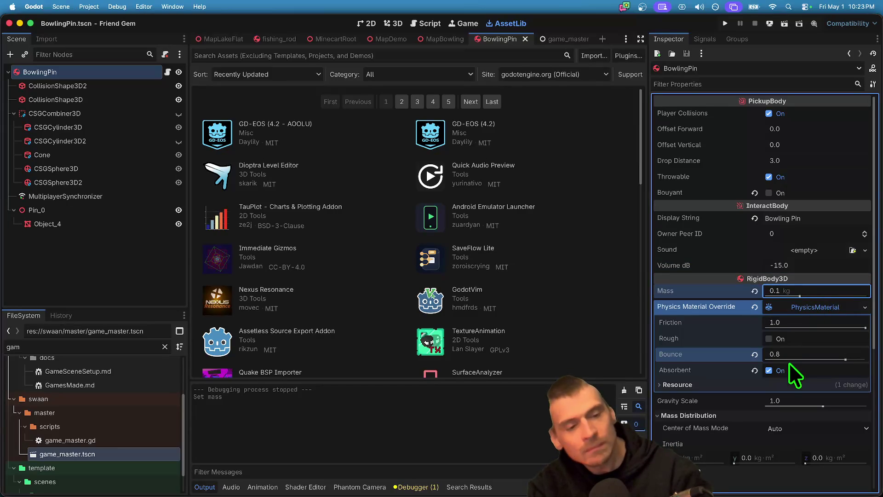
pyautogui.click(755, 371)
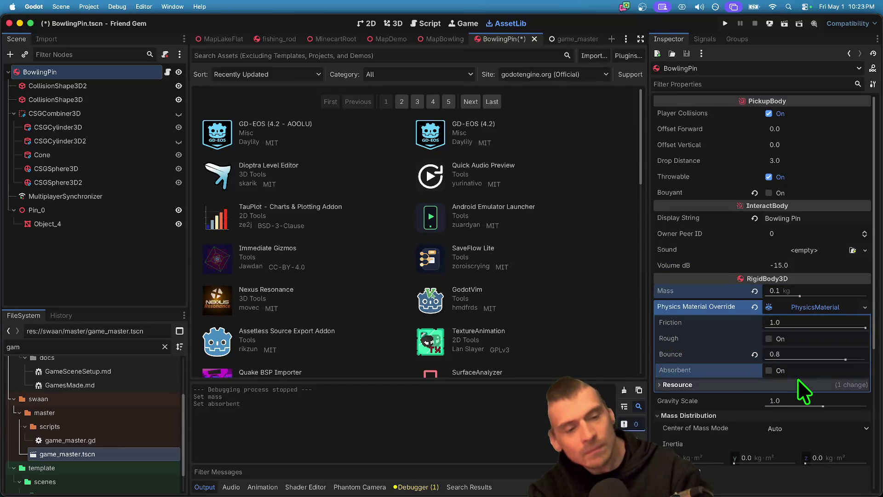
pyautogui.press('super+b')
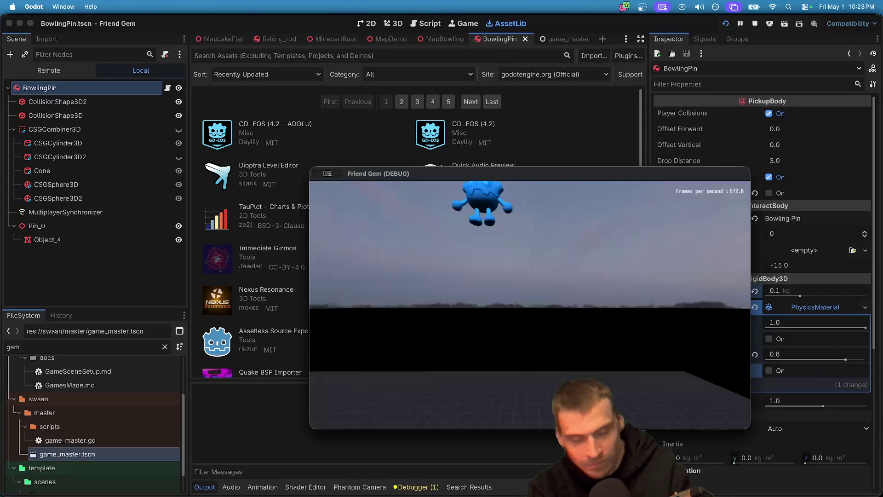
pyautogui.press('w')
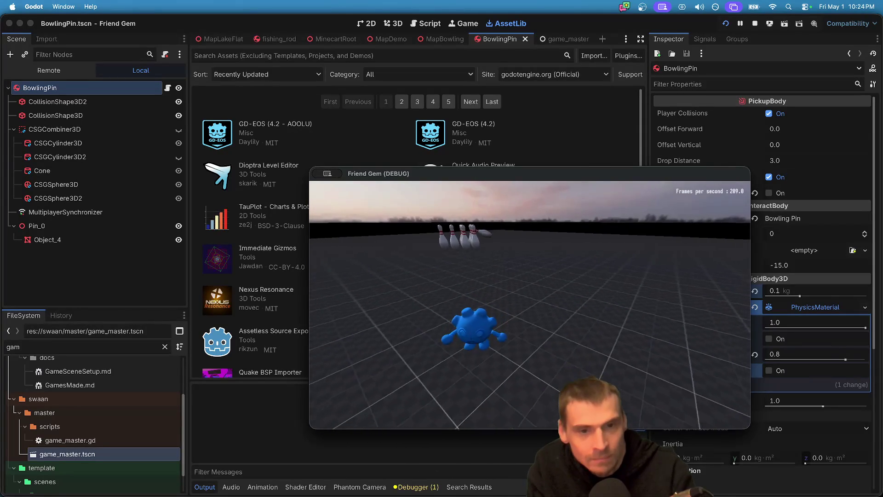
pyautogui.press('s')
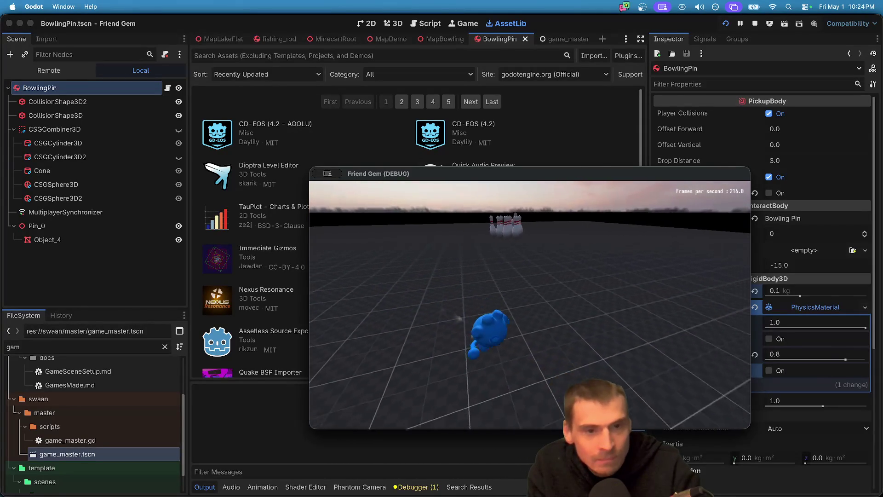
pyautogui.press('w')
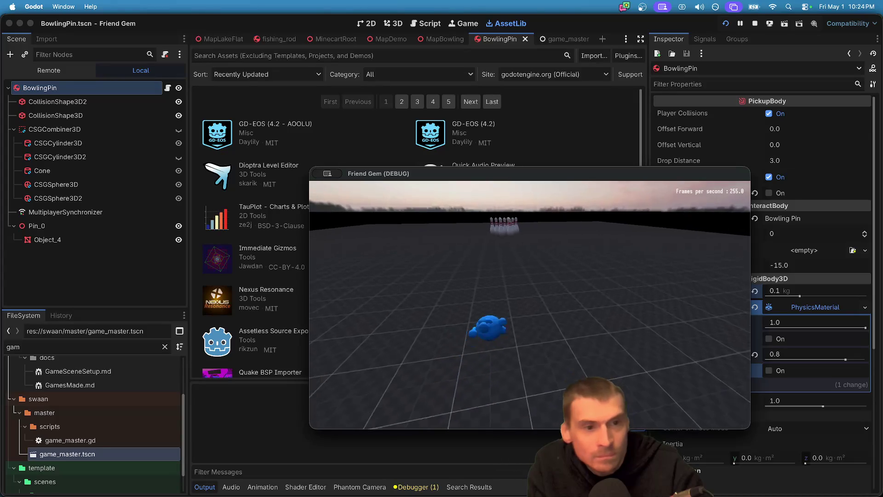
pyautogui.press('w')
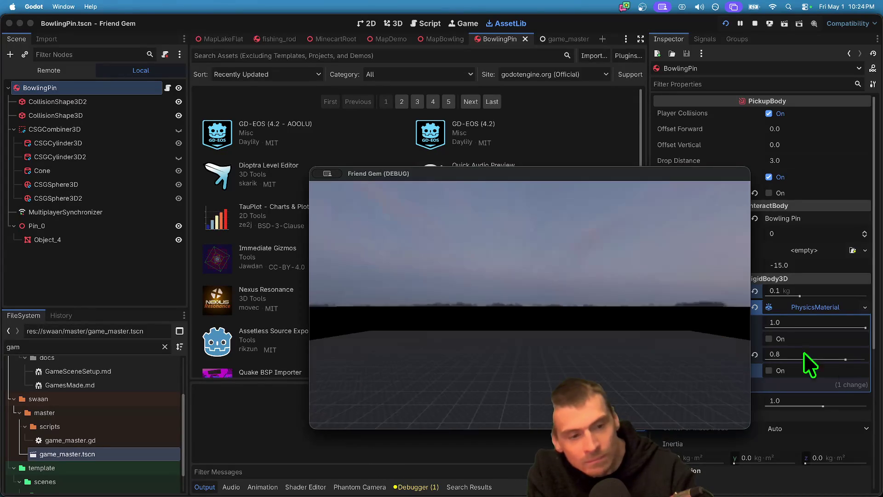
# - Re-enable Absorbent, set Bounce to 1, save the scene, and select the FileSystem filter text
pyautogui.click(805, 368)
pyautogui.click(805, 355)
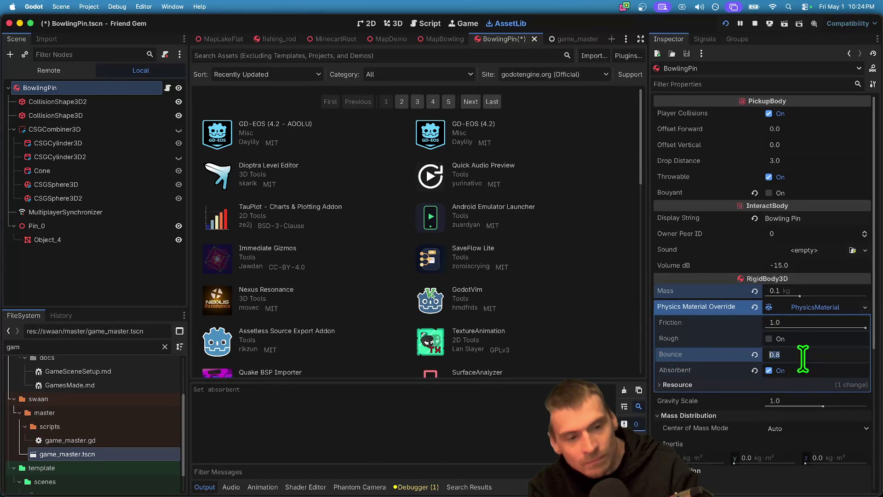
pyautogui.write('0.3')
pyautogui.press('BackSpace')
pyautogui.press('BackSpace')
pyautogui.press('BackSpace')
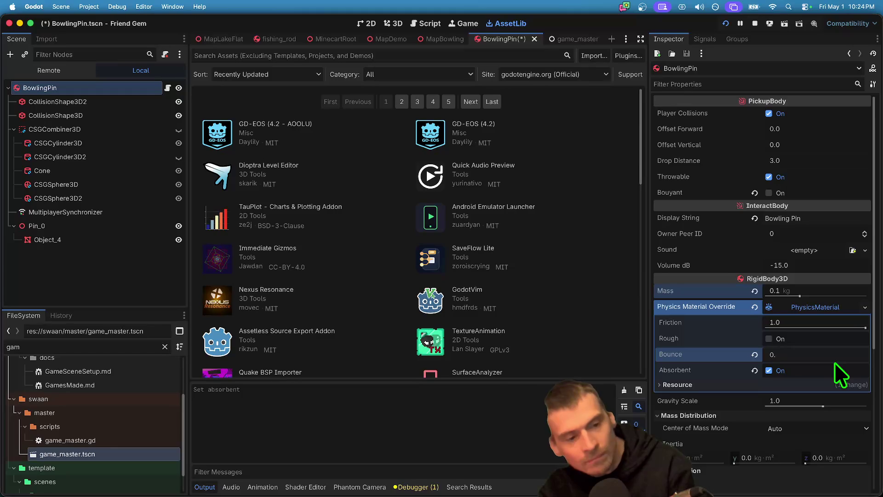
pyautogui.write('1')
pyautogui.press('Return')
pyautogui.hotkey('ctrl', 's')
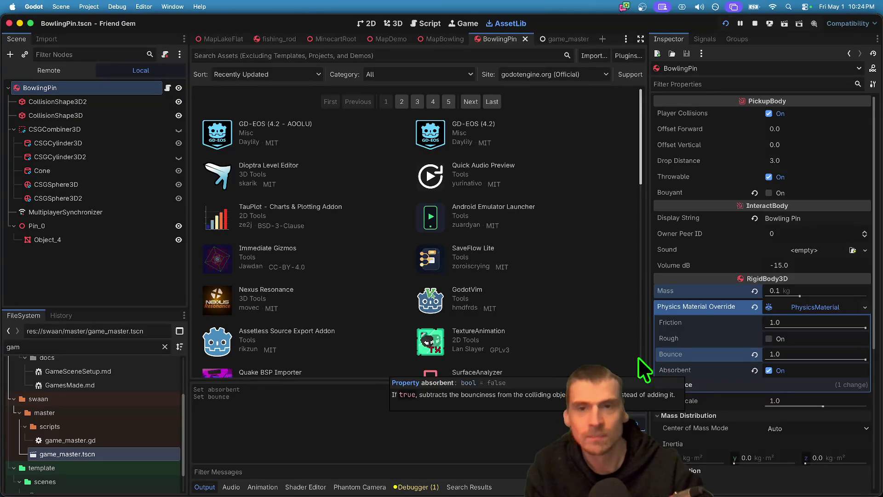
pyautogui.doubleClick(36, 343)
# - Filter FileSystem for 'hip' to open the hips bone script, then for 'plush' to open godot_plush_skin.tscn
pyautogui.write('hip')
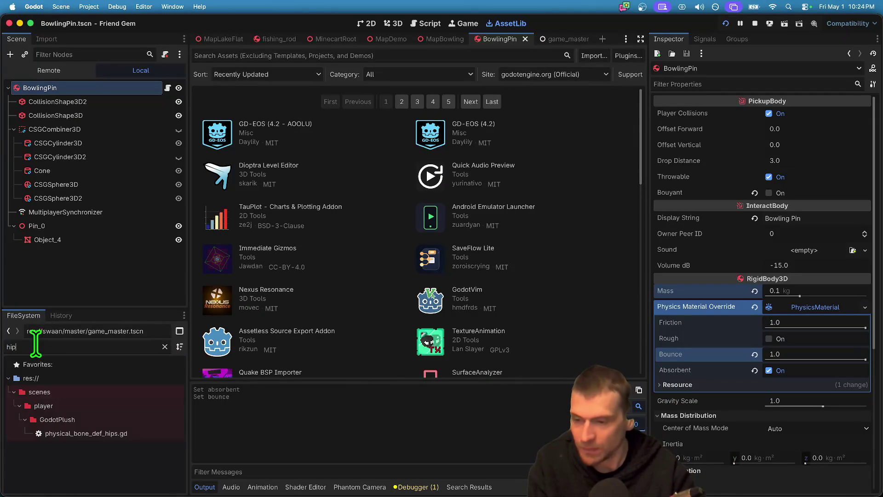
pyautogui.doubleClick(104, 433)
pyautogui.click(87, 347)
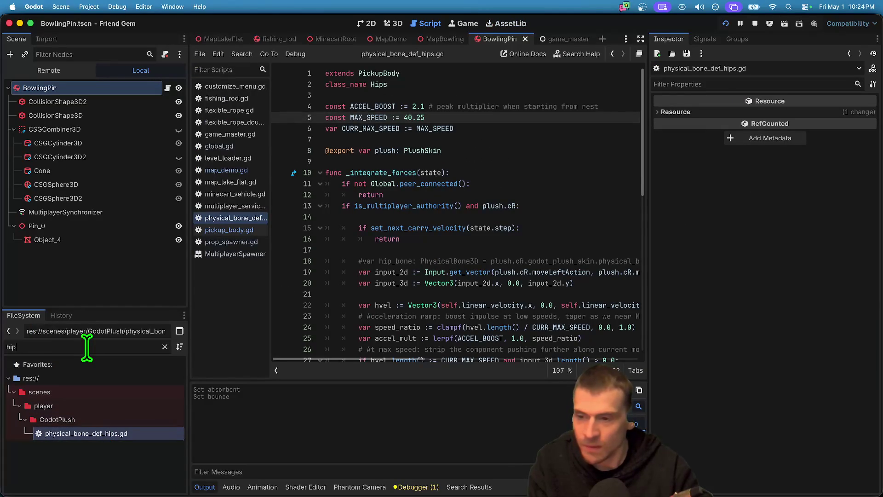
pyautogui.write('plush')
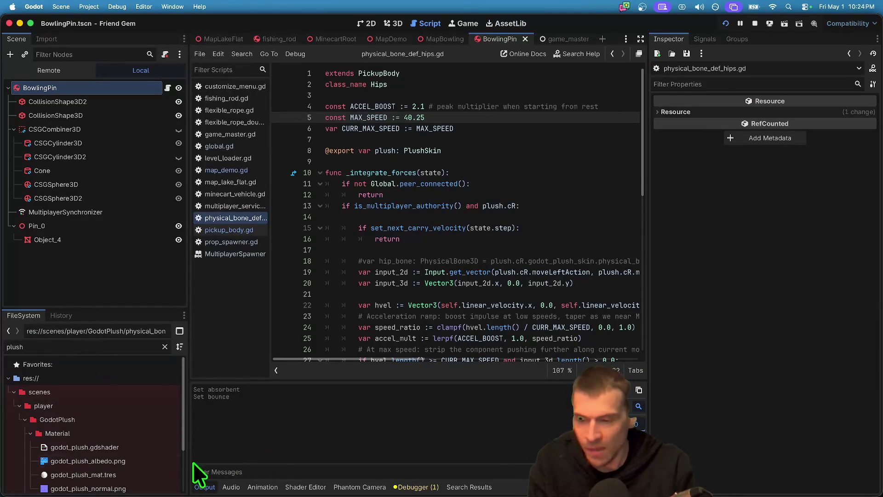
pyautogui.scroll(-3, 115, 487)
pyautogui.doubleClick(110, 487)
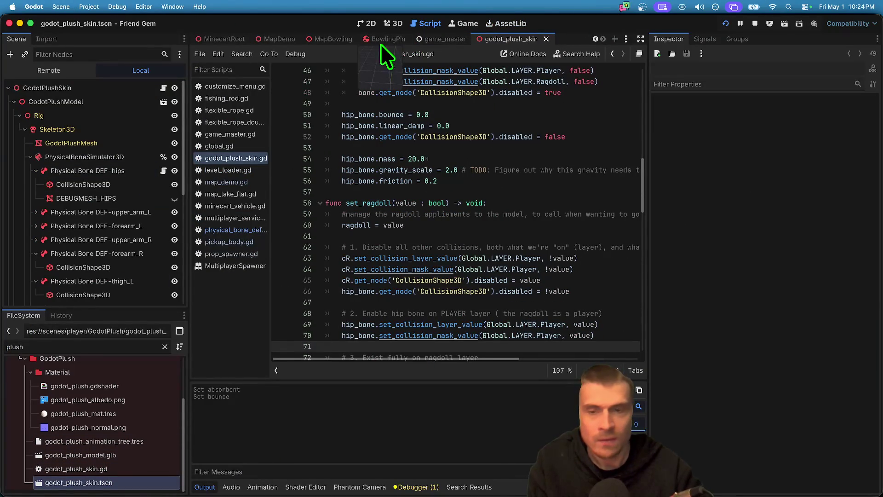
# - Expand Physical Bone DEF-hips, check its CollisionShape3D, then inspect the bone's mass 20.0 kg and bounce 0.0
pyautogui.scroll(-8, 74, 206)
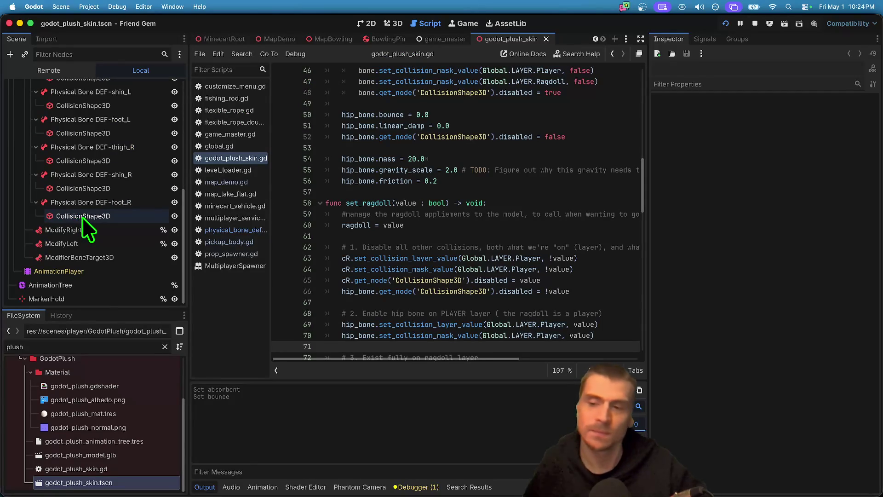
pyautogui.scroll(8, 87, 202)
pyautogui.click(78, 134)
pyautogui.press('Left')
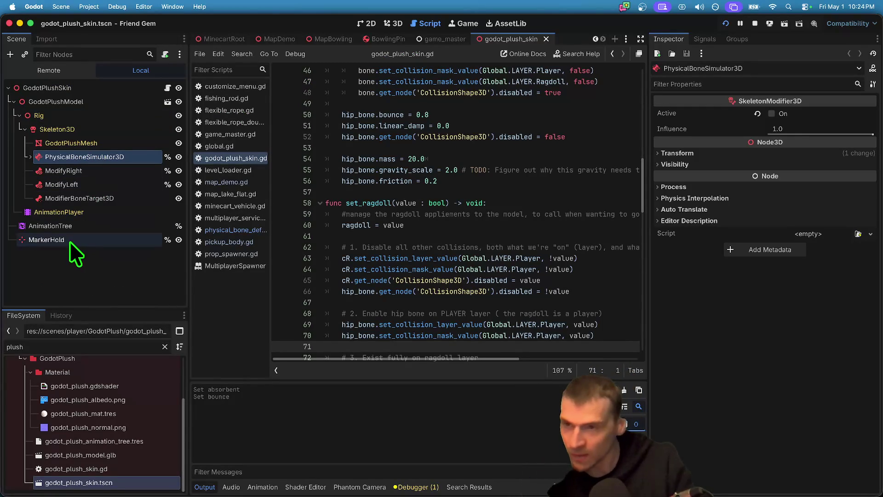
pyautogui.click(29, 157)
pyautogui.click(36, 171)
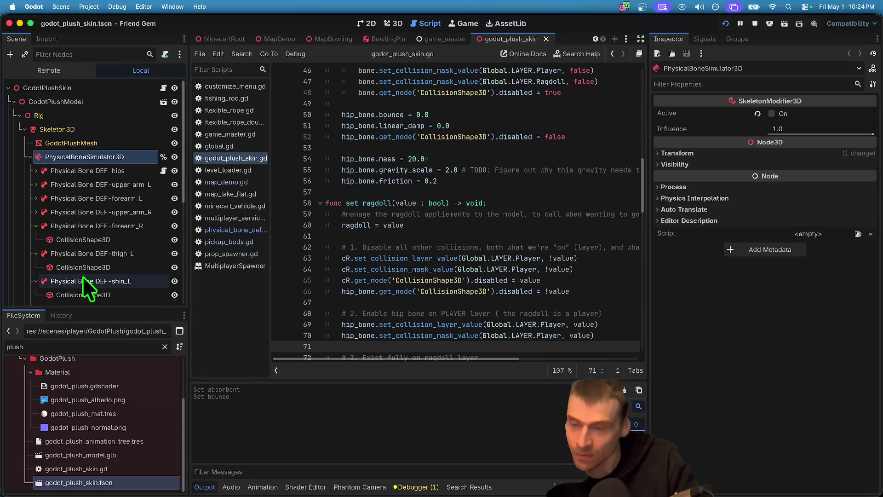
pyautogui.click(36, 171)
pyautogui.click(60, 185)
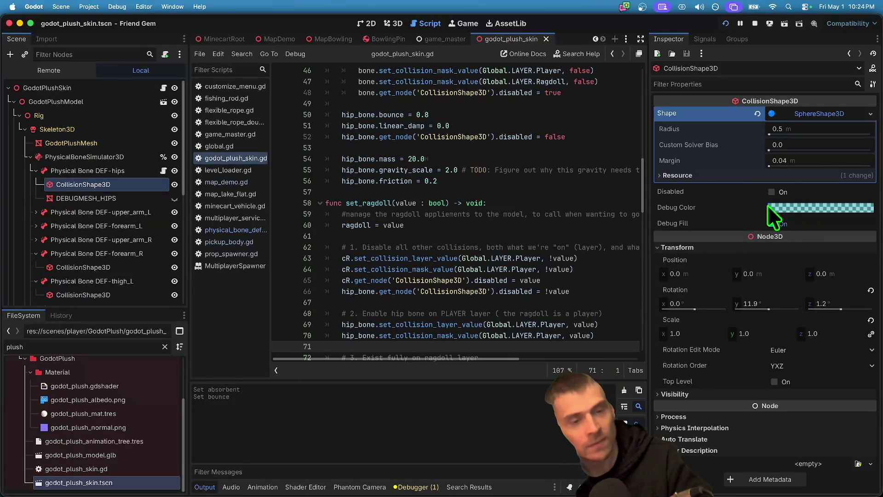
pyautogui.click(73, 170)
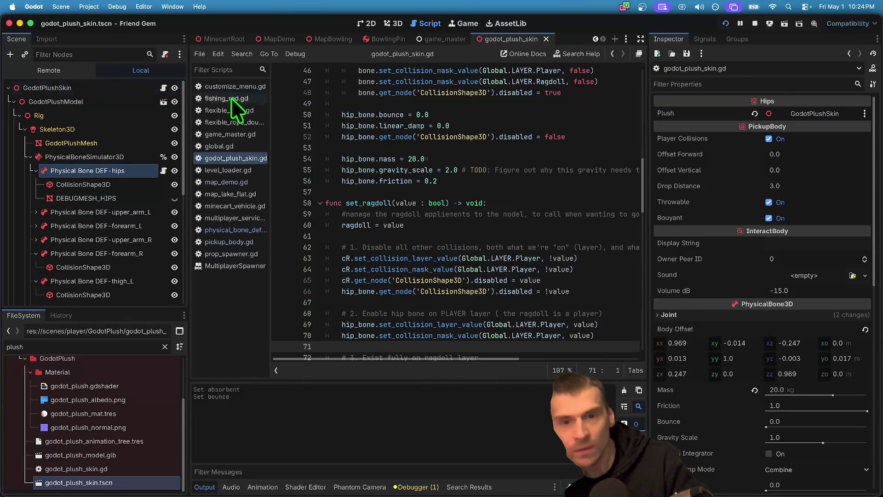
# - Add a '# 0.8 normally' comment line above hip_bone.bounce in godot_plush_skin.gd
pyautogui.scroll(5, 479, 138)
pyautogui.scroll(-6, 483, 173)
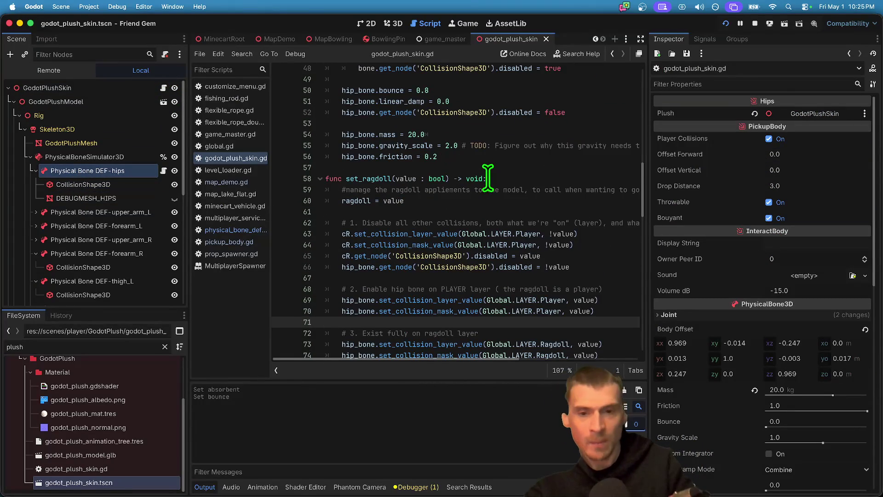
pyautogui.scroll(1, 517, 147)
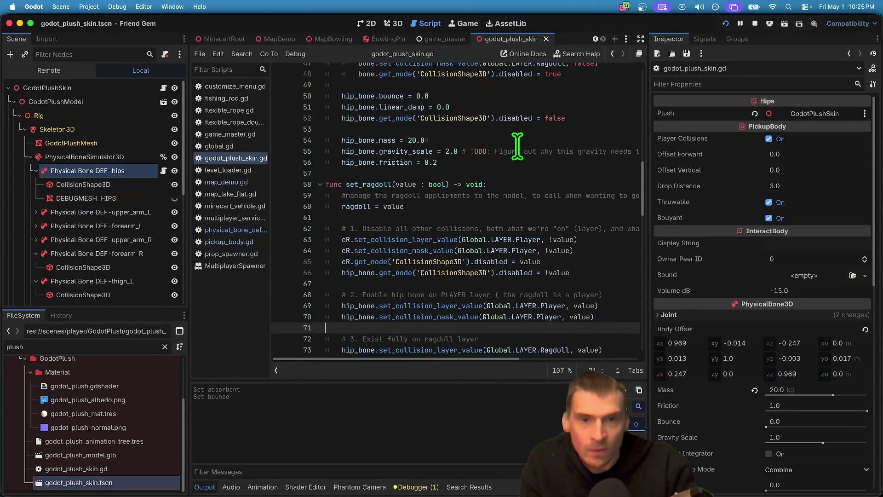
pyautogui.click(576, 103)
pyautogui.click(578, 101)
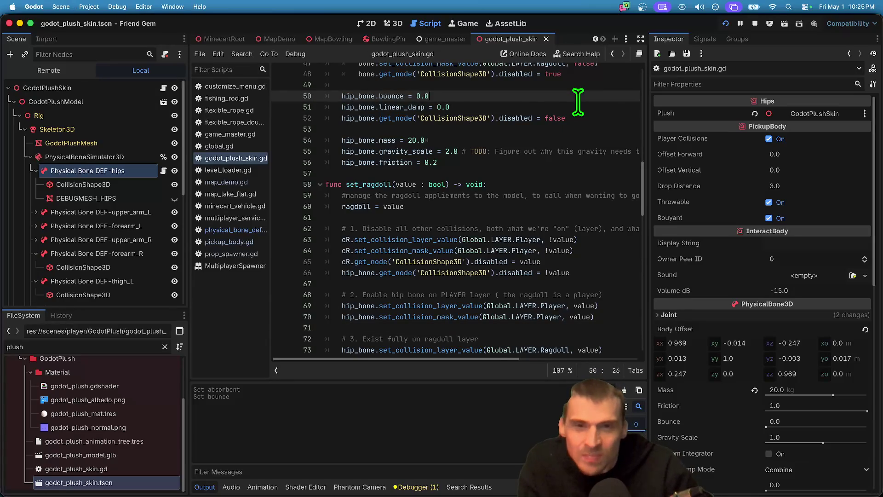
pyautogui.scroll(3, 565, 141)
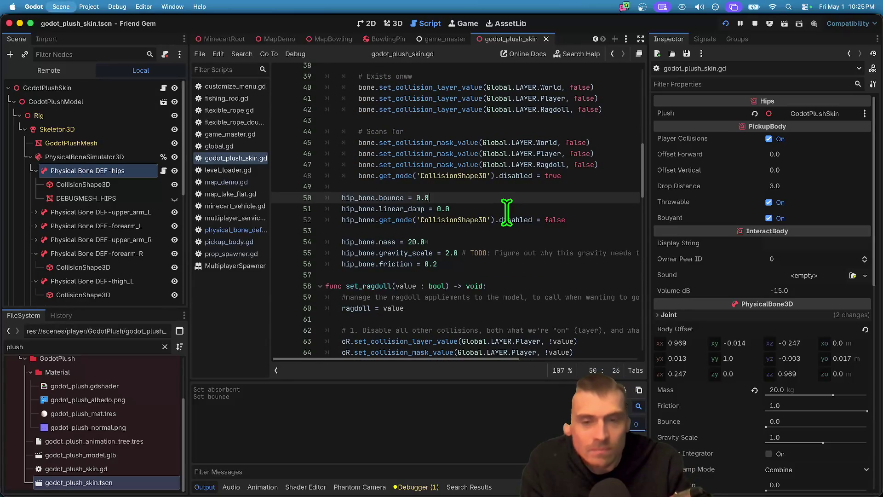
pyautogui.press('Up')
pyautogui.press('Return')
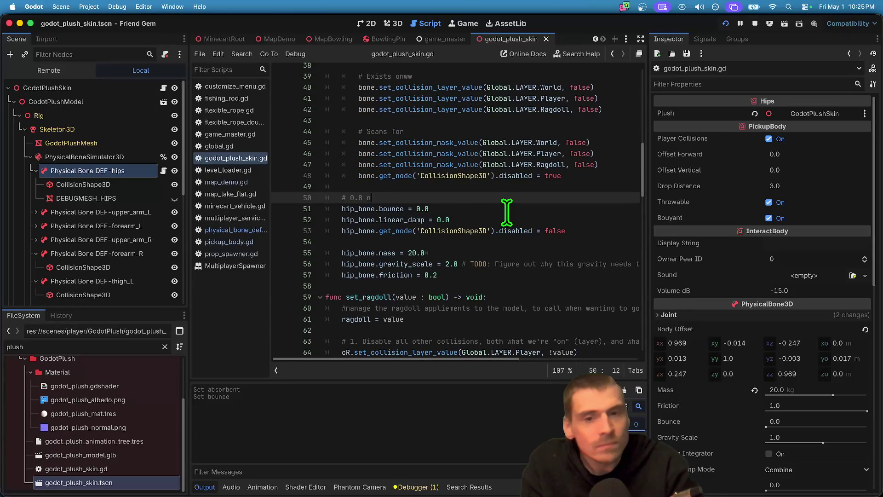
pyautogui.write('ly')
# - Change the hip bone's bounce value from 0.8 to 0.0
pyautogui.press('Down')
pyautogui.press('End')
pyautogui.press('BackSpace')
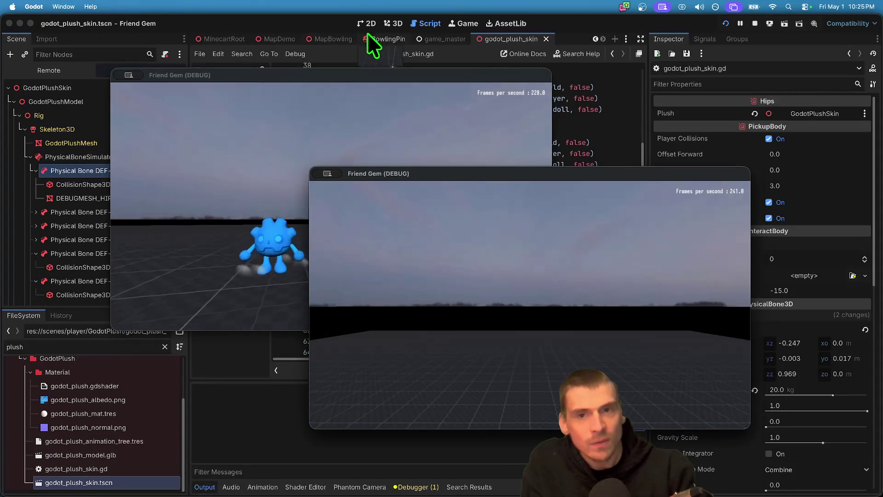
# - In the BowlingPin scene, reset the physics material Bounce to 0.0 and uncheck Absorbent
pyautogui.click(383, 39)
pyautogui.click(754, 355)
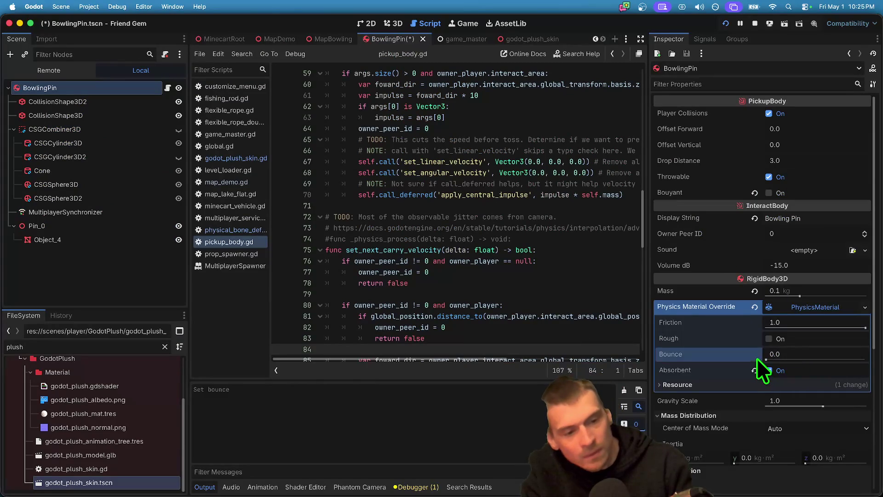
pyautogui.click(755, 371)
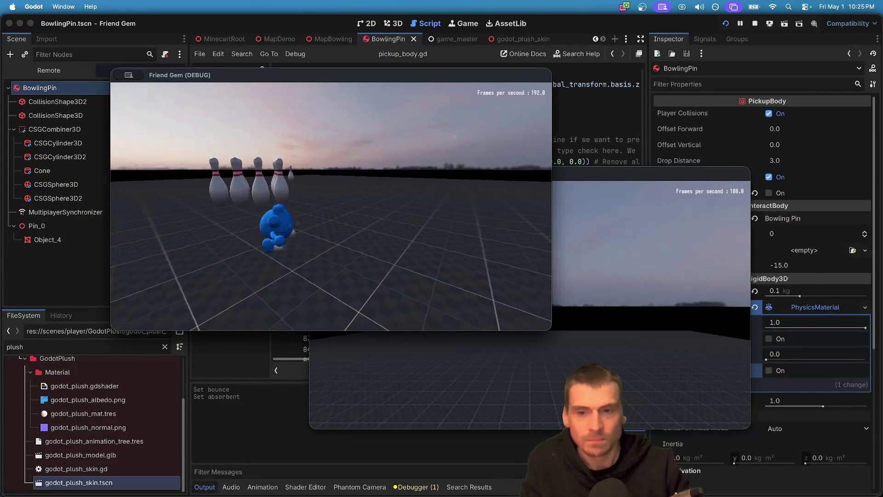
# - Play-test by steering the plush into the bowling pins, then stop the game
pyautogui.press('w')
pyautogui.press('d')
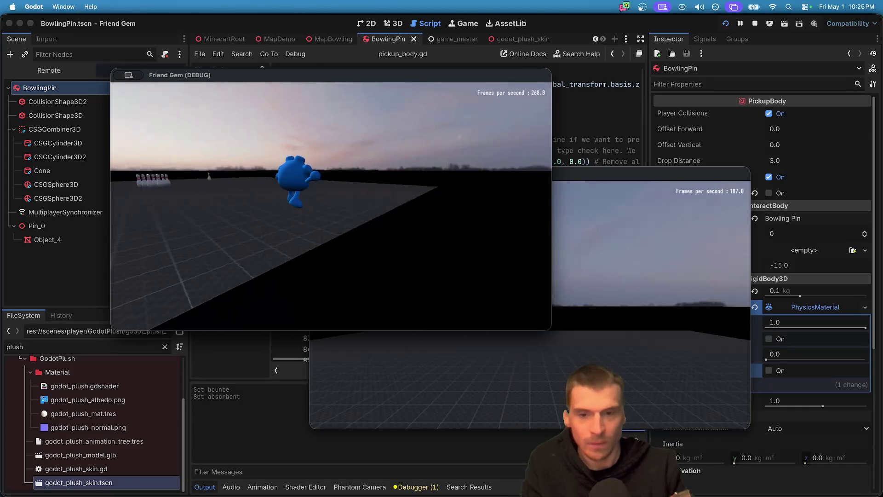
pyautogui.press('w')
pyautogui.press('w')
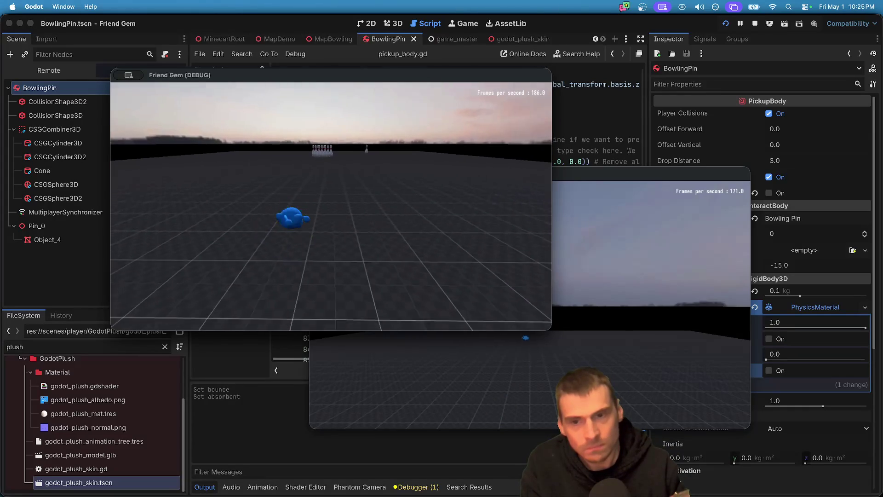
pyautogui.press('w')
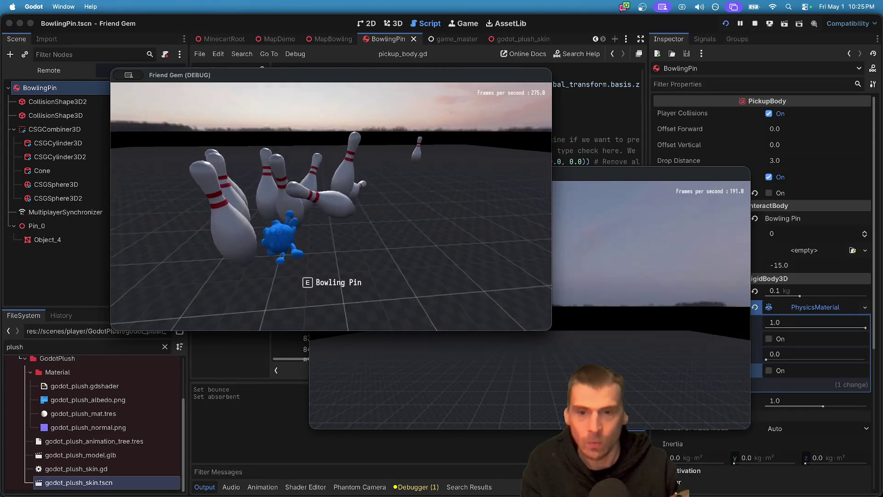
pyautogui.press('super+period')
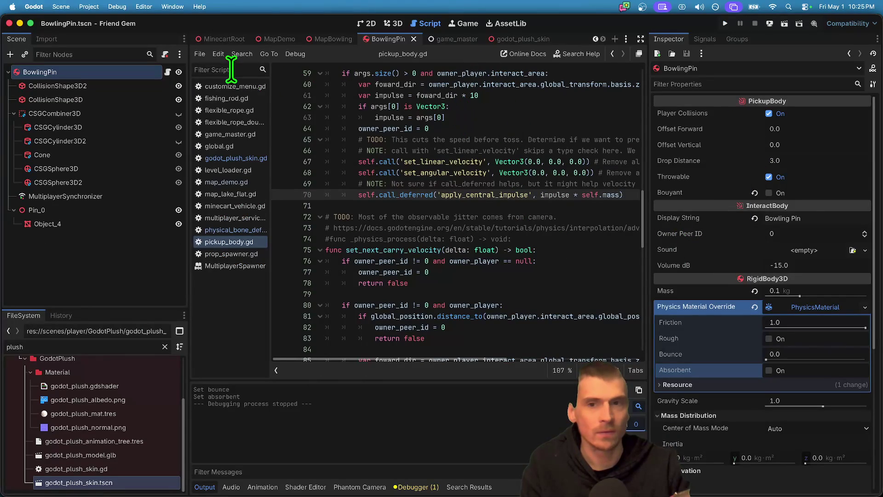
# - In godot_plush_skin.gd, set hip_bone.mass to 100.0
pyautogui.scroll(-2, 513, 266)
pyautogui.scroll(5, 298, 208)
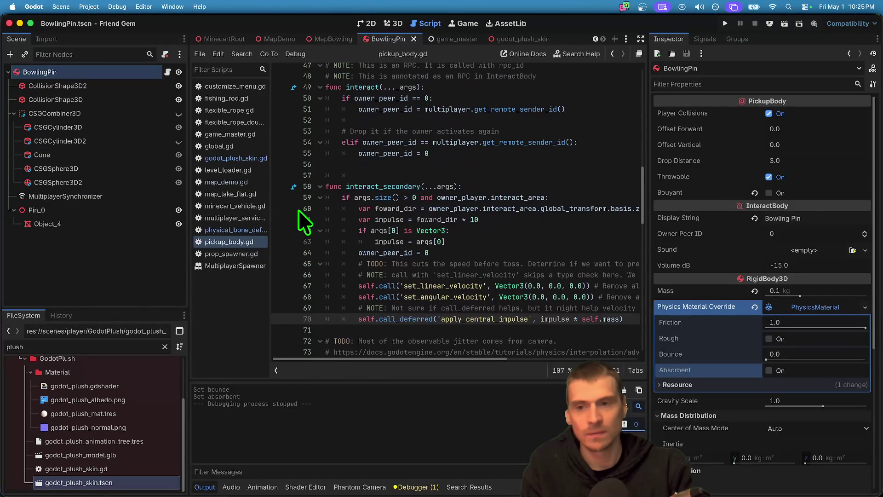
pyautogui.click(237, 158)
pyautogui.click(573, 256)
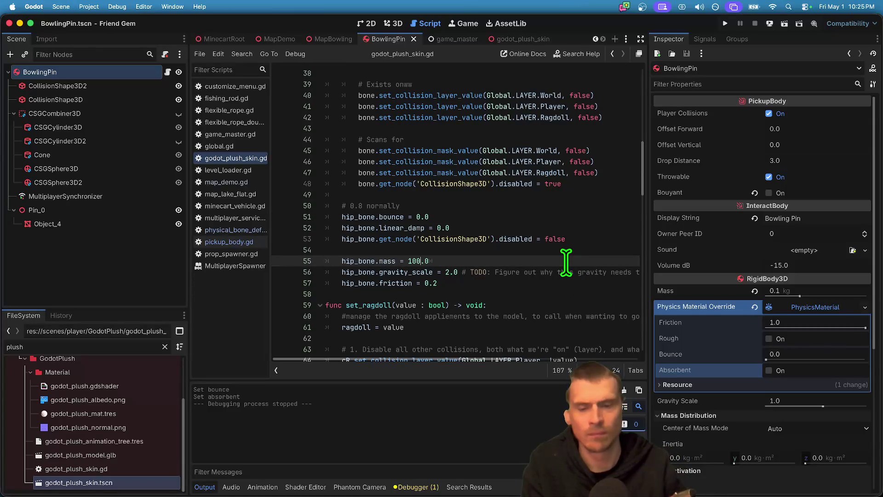
# - Play-test the heavier-hipped plush, restart once, then stop the game
pyautogui.press('super+b')
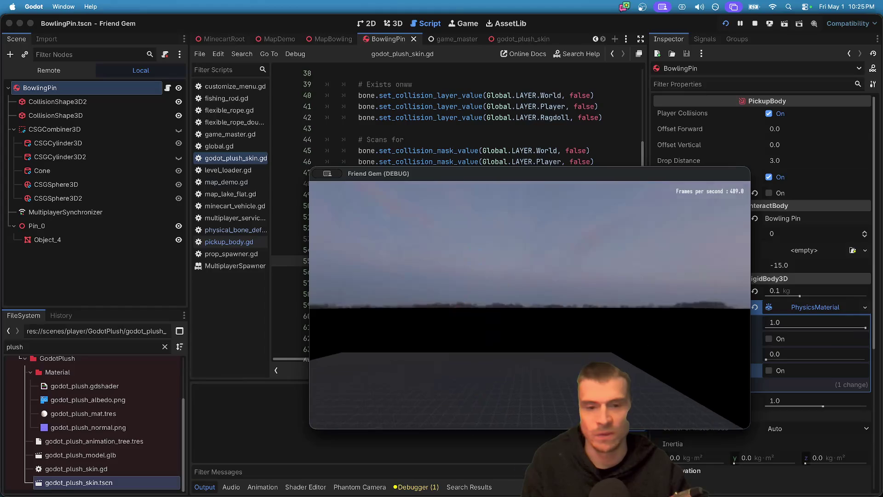
pyautogui.press('s')
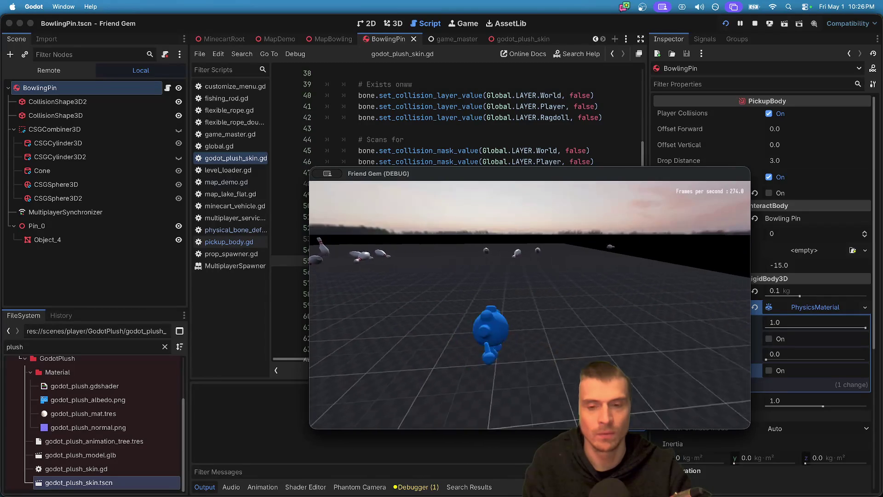
pyautogui.press('super+b')
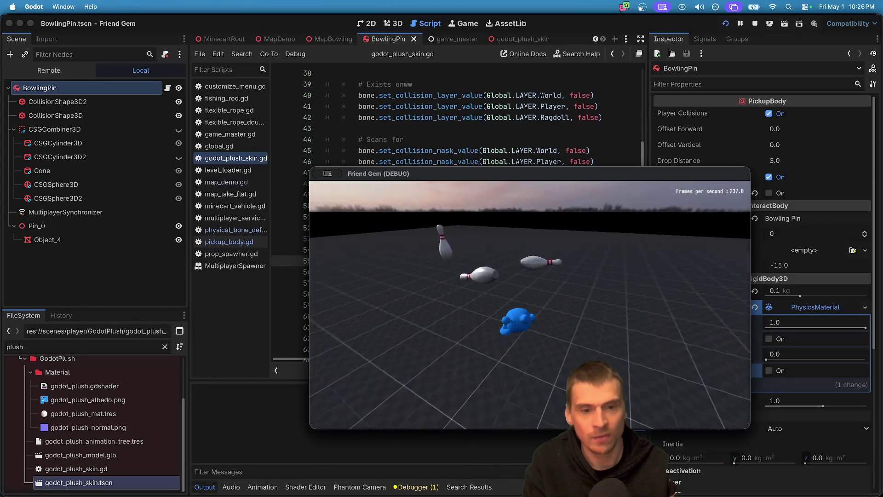
pyautogui.press('super+q')
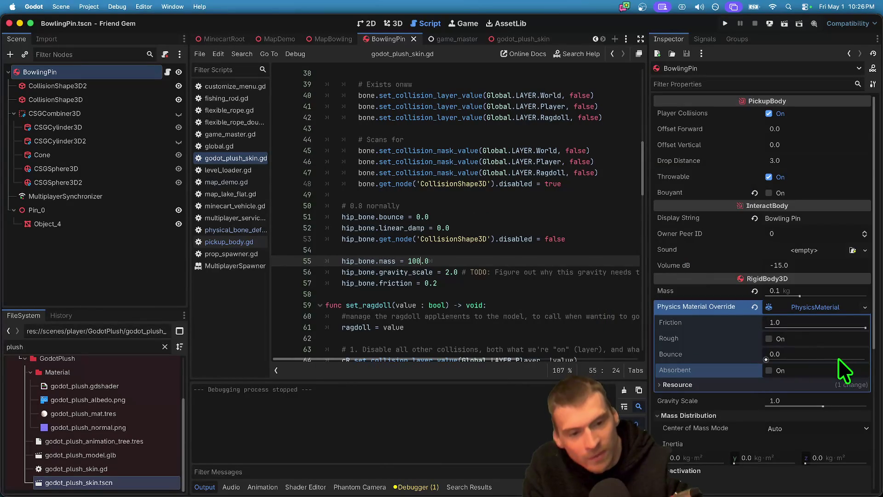
# - Undo the hip bone script edits, restoring mass 20.0 and bounce 0.8
pyautogui.press('super+z')
pyautogui.press('super+z')
pyautogui.press('super+z')
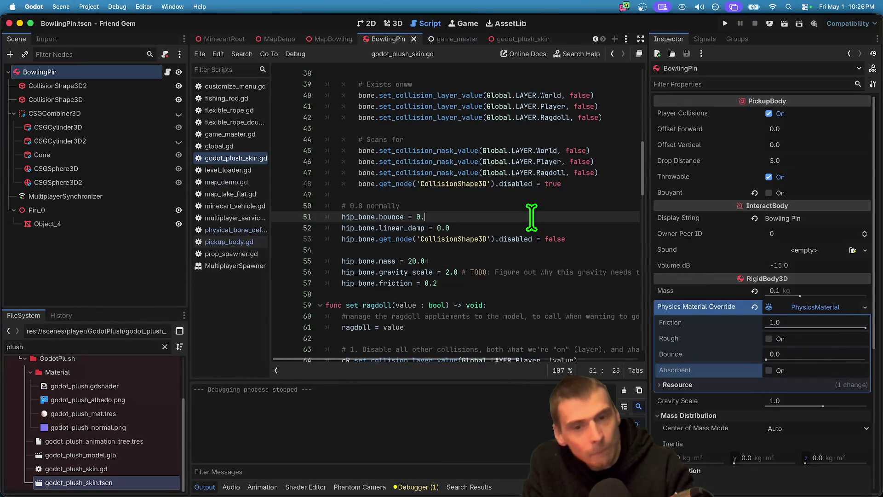
pyautogui.press('super+z')
pyautogui.press('super+z')
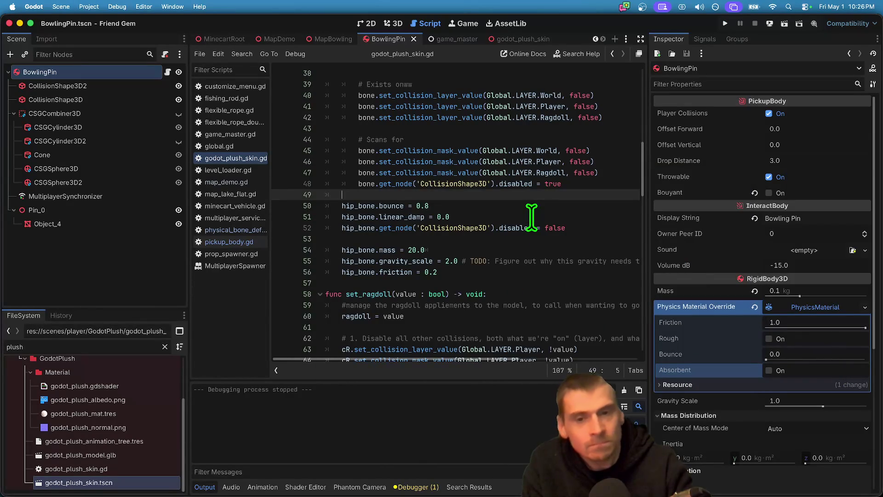
pyautogui.press('super+z')
pyautogui.press('super+Tab')
pyautogui.press('super+Tab')
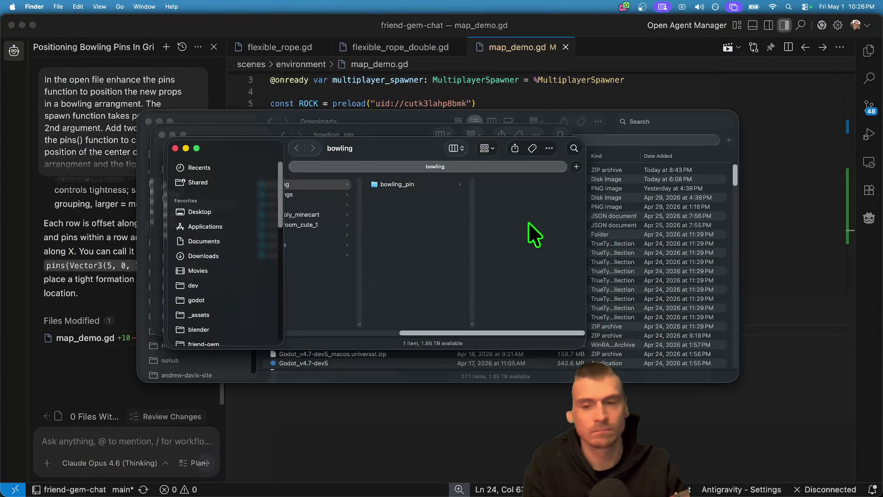
pyautogui.press('super+Tab')
pyautogui.press('super+Tab')
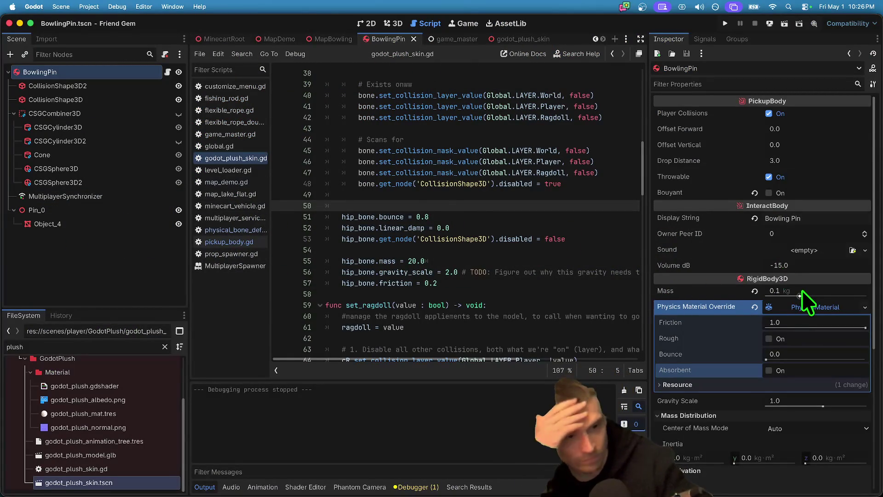
# - Set the BowlingPin's mass to 0.01 kg and save the scene
pyautogui.click(777, 290)
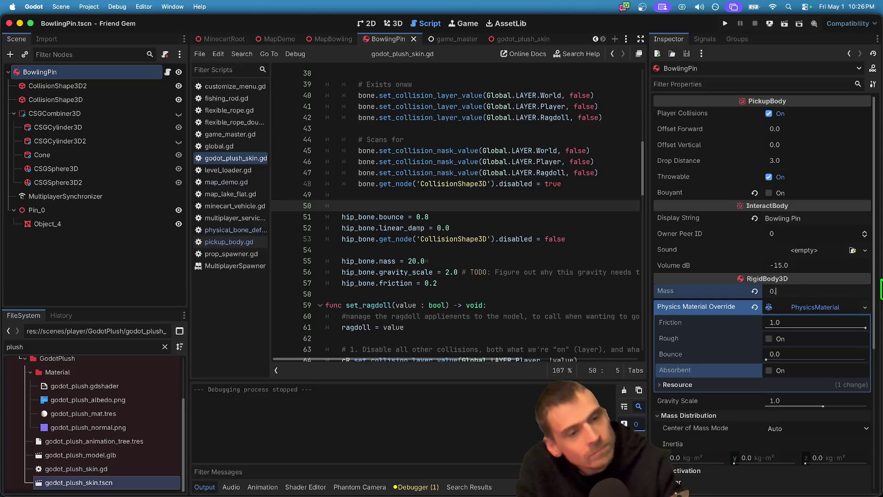
pyautogui.write('01')
pyautogui.press('Return')
pyautogui.hotkey('ctrl', 's')
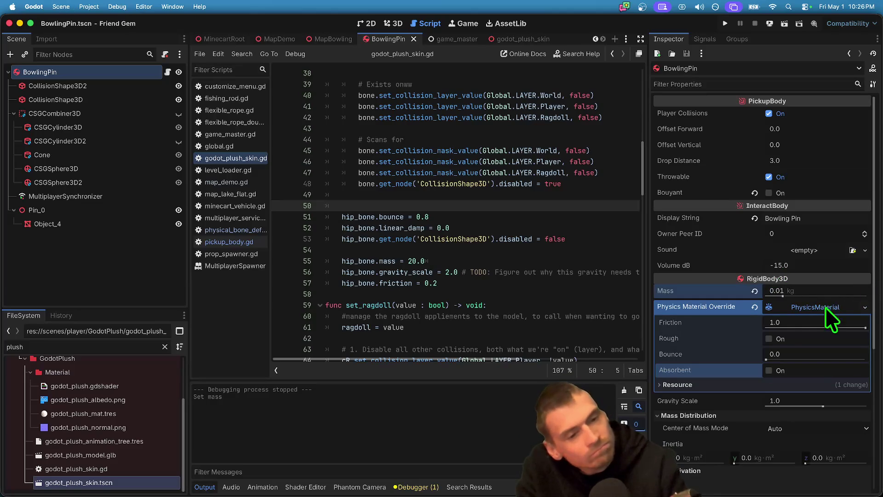
# - Give the pin material Absorbent on, Bounce 1.0 and Friction 0.4, then relaunch the game
pyautogui.click(775, 370)
pyautogui.click(774, 355)
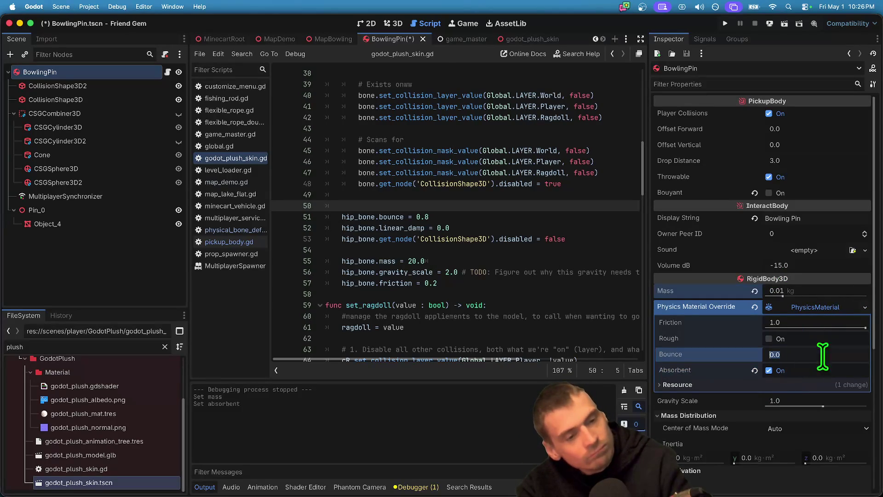
pyautogui.write('1')
pyautogui.press('super+b')
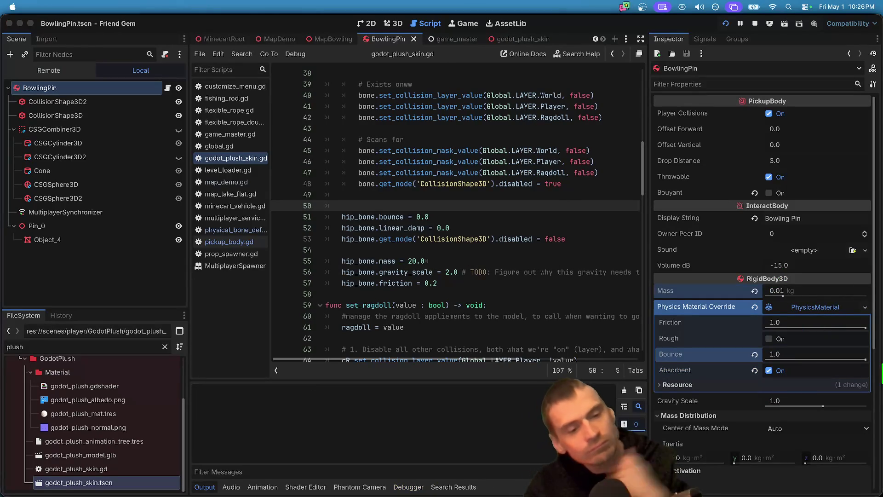
pyautogui.click(805, 322)
pyautogui.write('0.4')
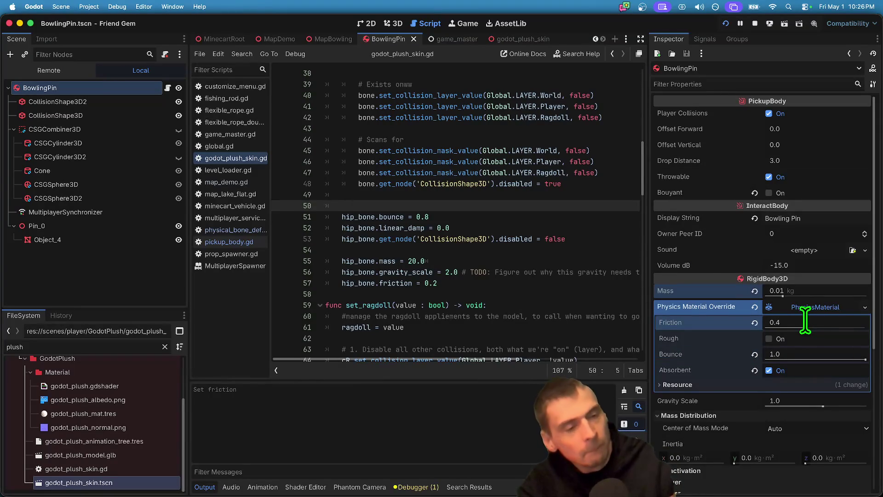
pyautogui.press('super+b')
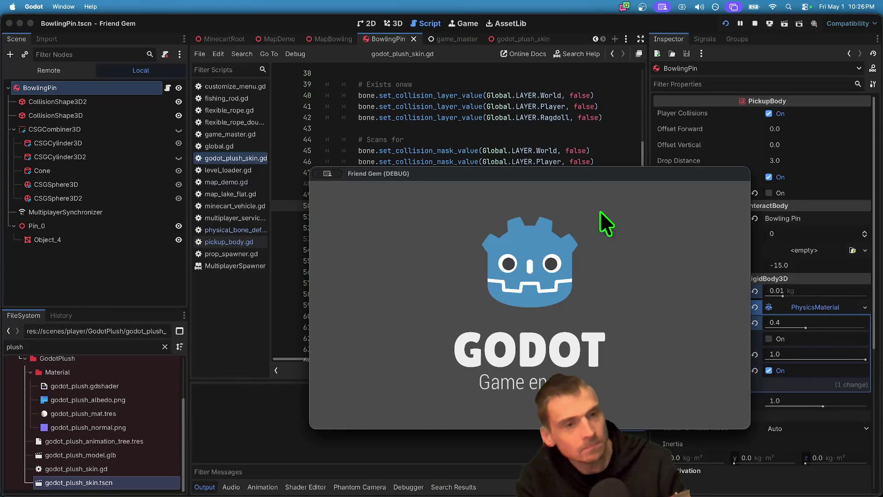
# - Play-test the 0.01 kg pins by walking the plush into them, then stop the game
pyautogui.moveTo(467, 140); pyautogui.dragTo(468, 105)
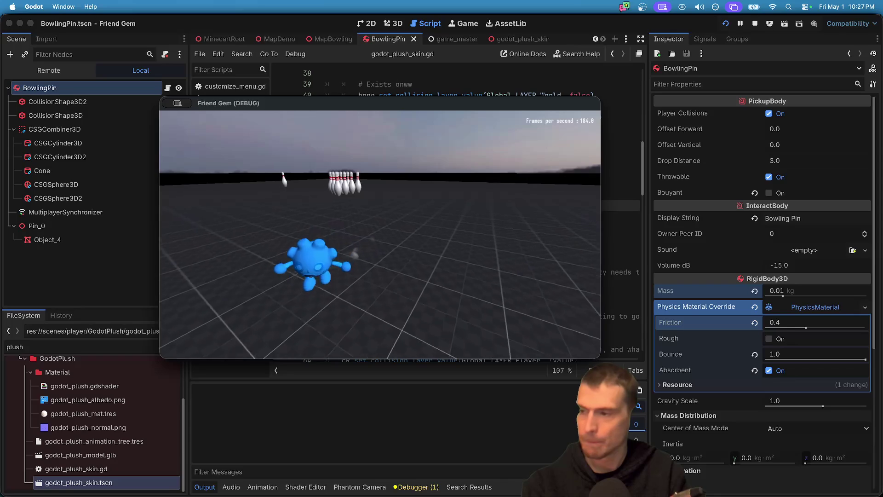
pyautogui.press('w')
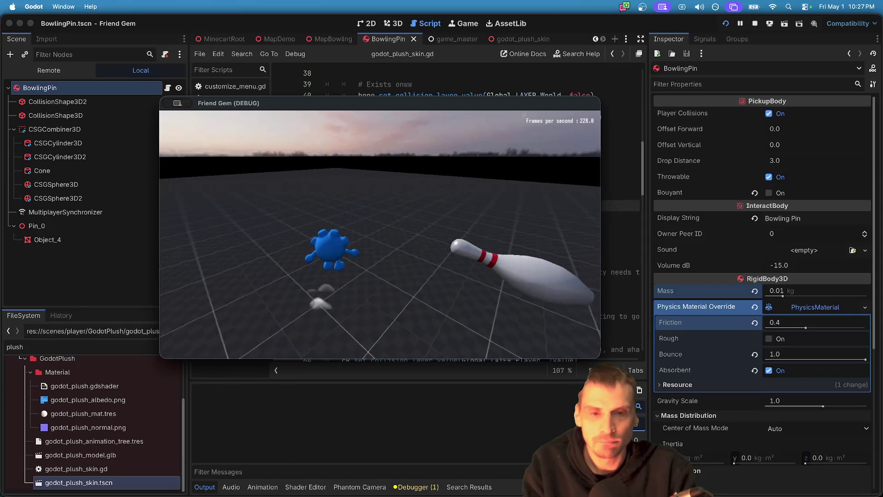
pyautogui.press('super+q')
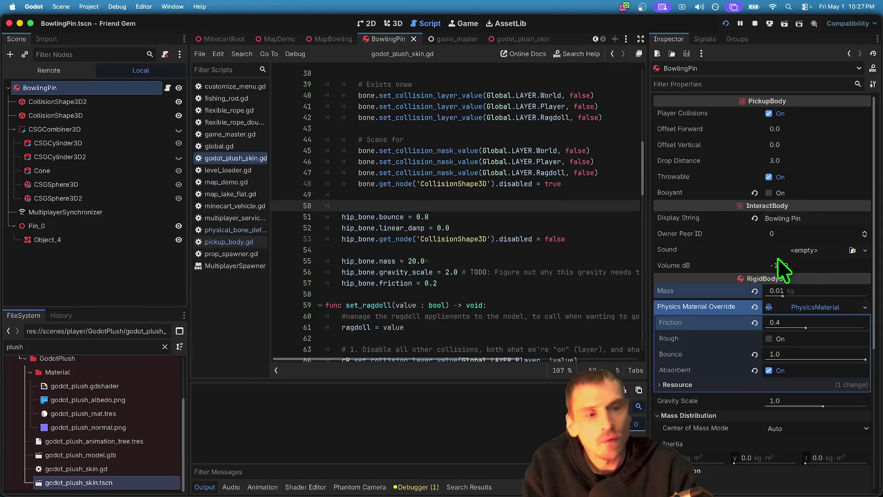
pyautogui.click(829, 290)
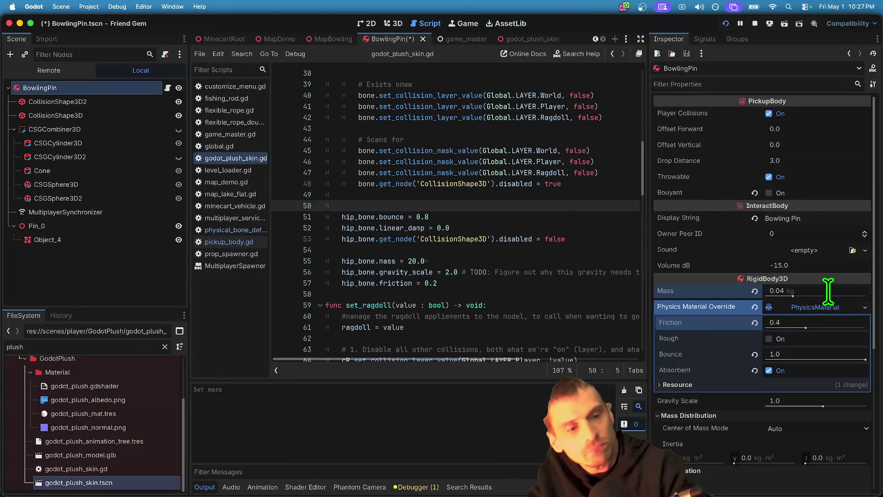
# - Play-test the 0.04 kg pins by walking the plush into the rack, then restart
pyautogui.press('super+b')
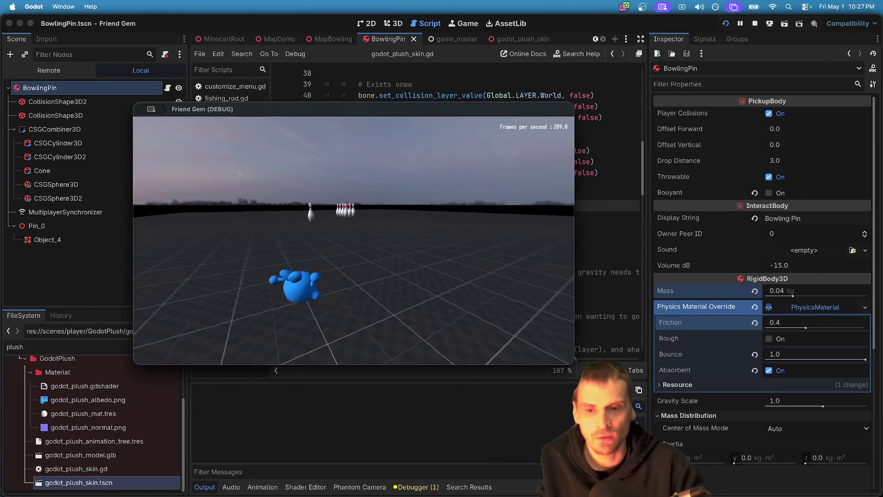
pyautogui.press('w')
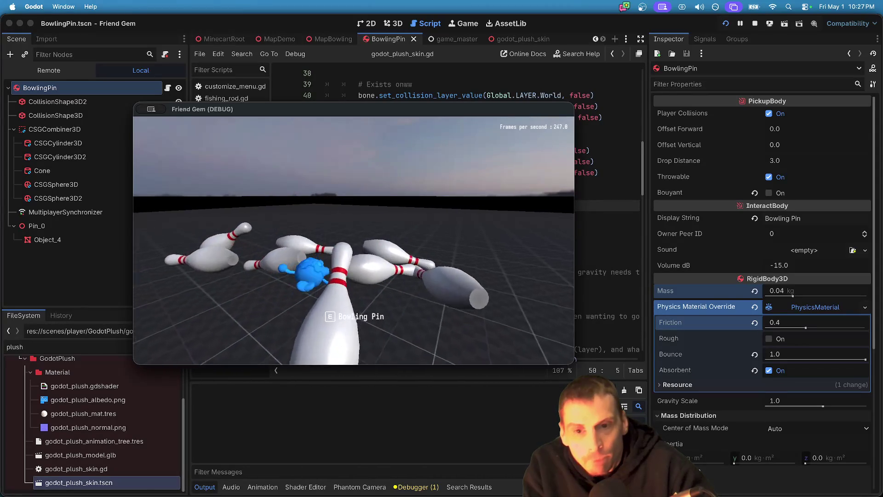
pyautogui.press('super+b')
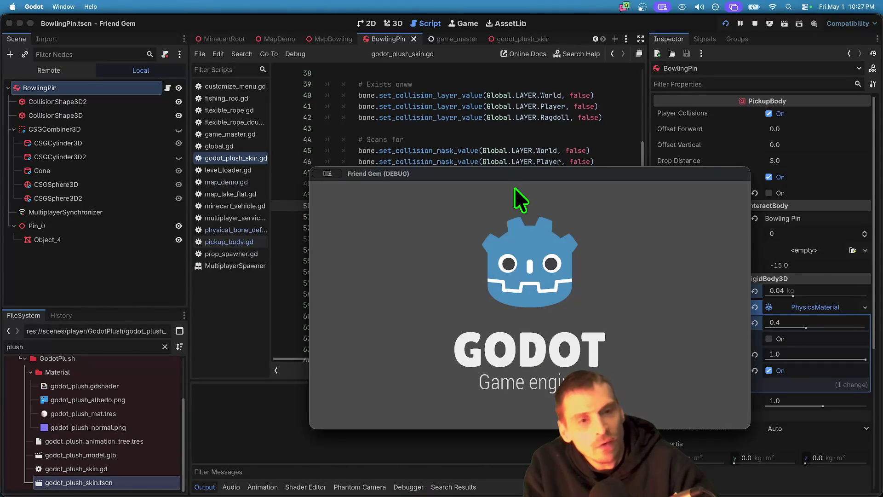
# - Lower the BowlingPin's mass to 0.025 kg and launch the game
pyautogui.moveTo(797, 291); pyautogui.dragTo(800, 301)
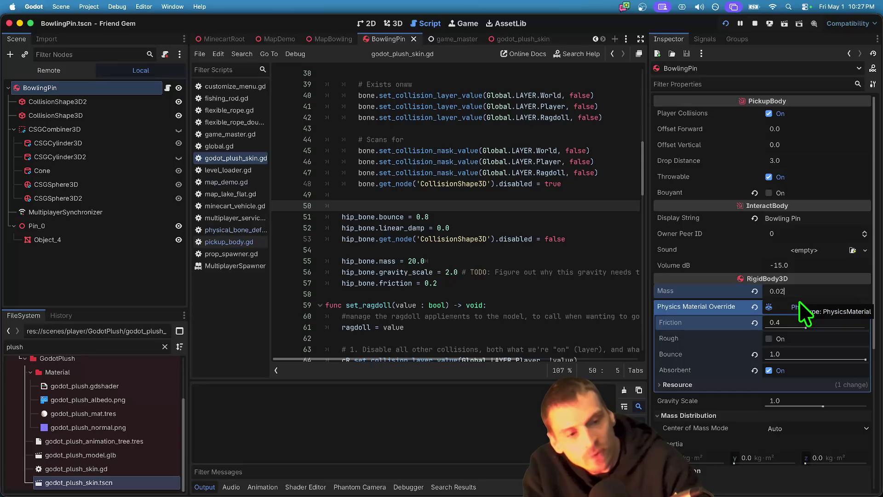
pyautogui.click(815, 289)
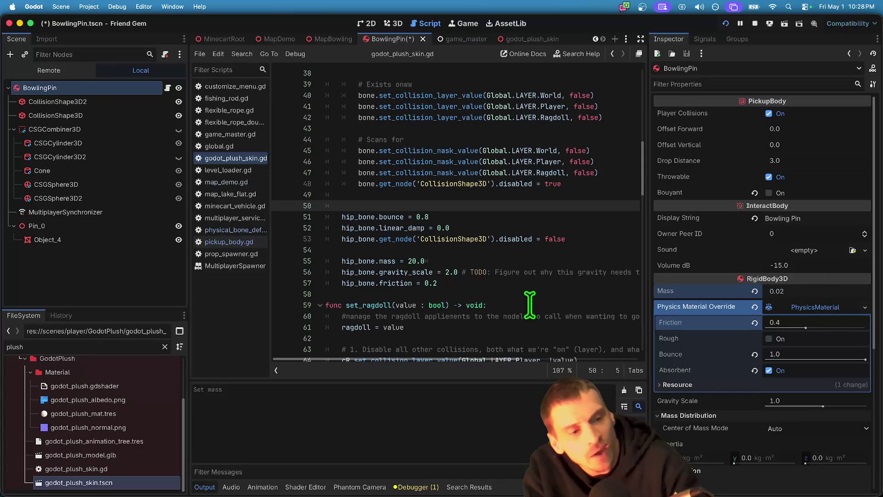
pyautogui.press('super+b')
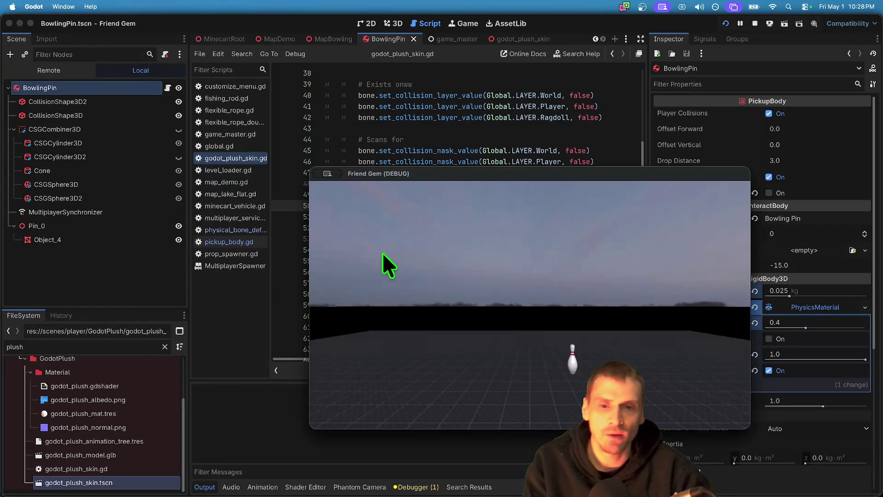
# - Stop and rerun the test twice, repositioning the game window up and left
pyautogui.press('super+q')
pyautogui.press('super+b')
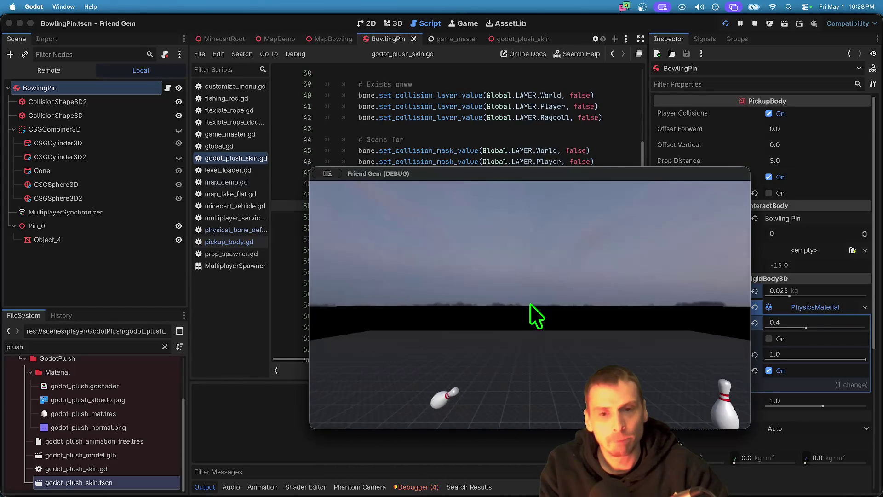
pyautogui.press('super+q')
pyautogui.press('super+b')
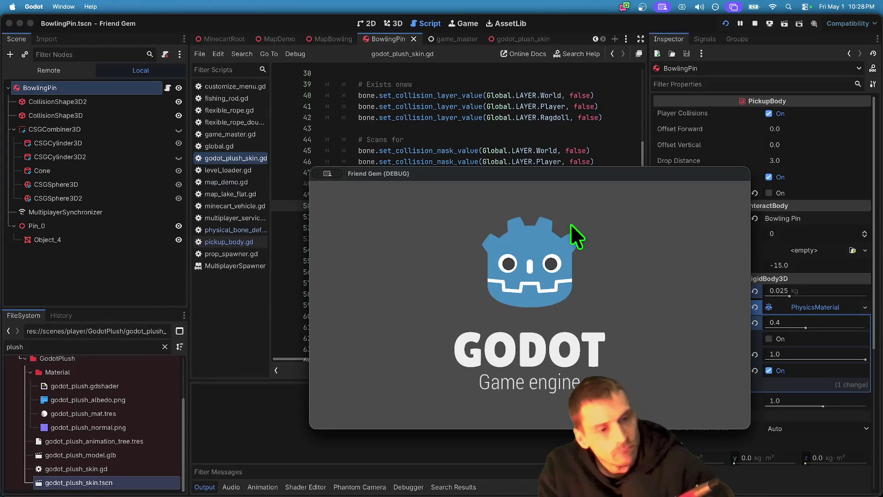
pyautogui.moveTo(600, 179); pyautogui.dragTo(433, 113)
pyautogui.click(806, 354)
pyautogui.write('0.8')
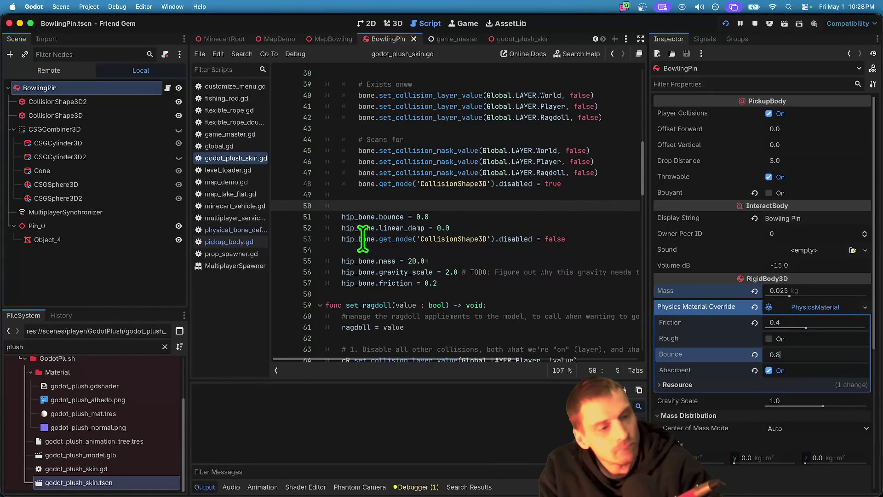
# - Play-test the pins at bounce 0.8 by charging the plush into them, then stop
pyautogui.press('super+b')
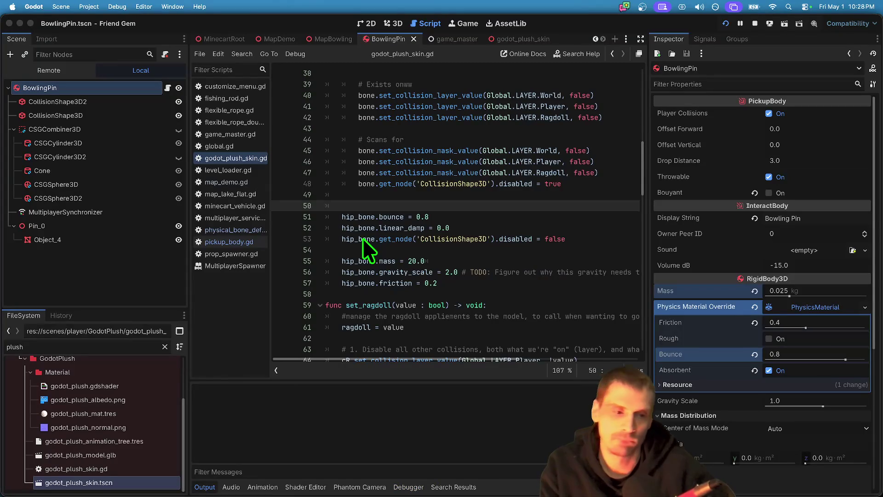
pyautogui.moveTo(567, 186); pyautogui.dragTo(429, 98)
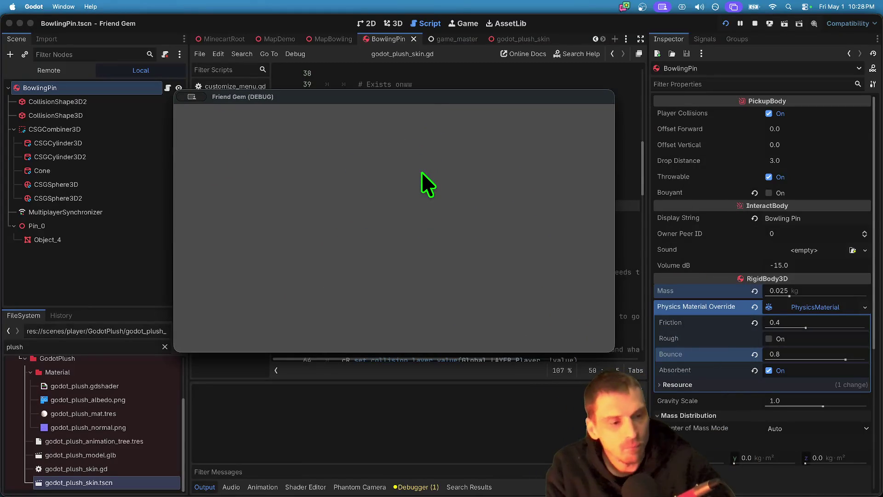
pyautogui.press('w')
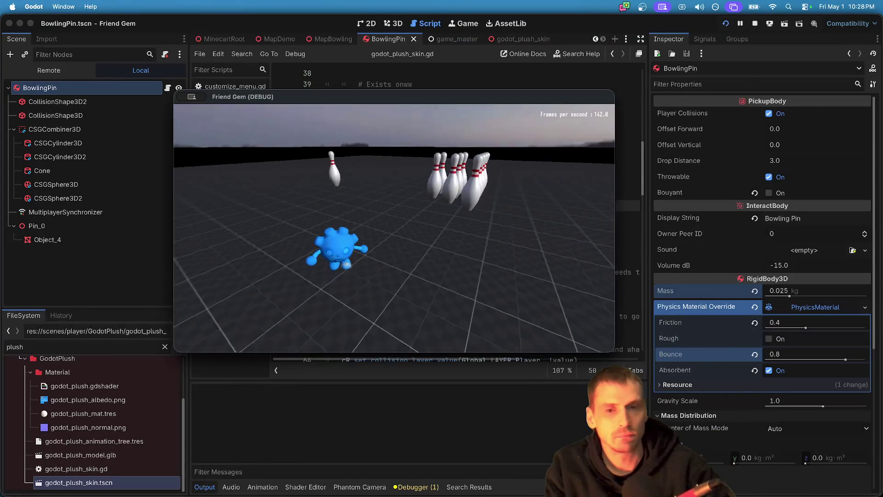
pyautogui.press('s')
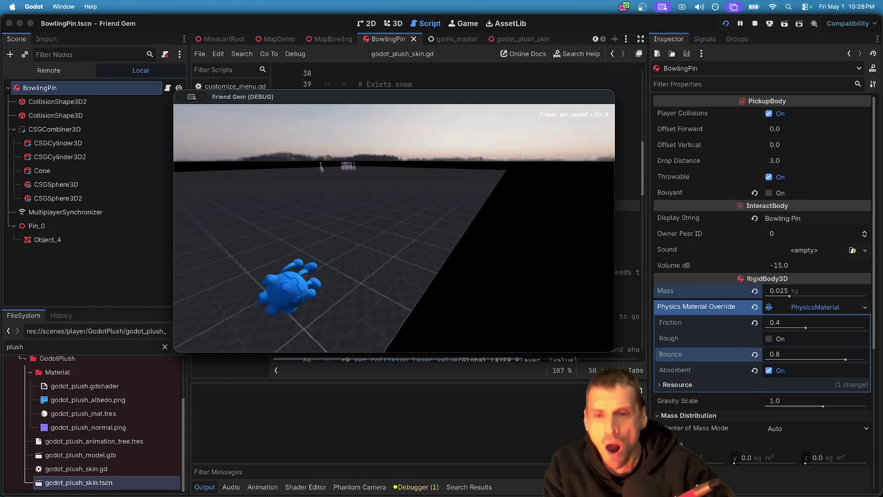
pyautogui.press('w')
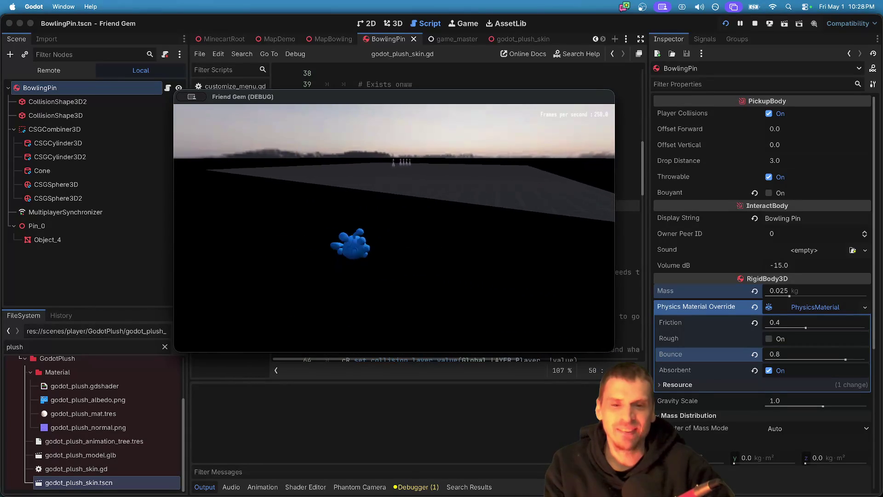
pyautogui.press('w')
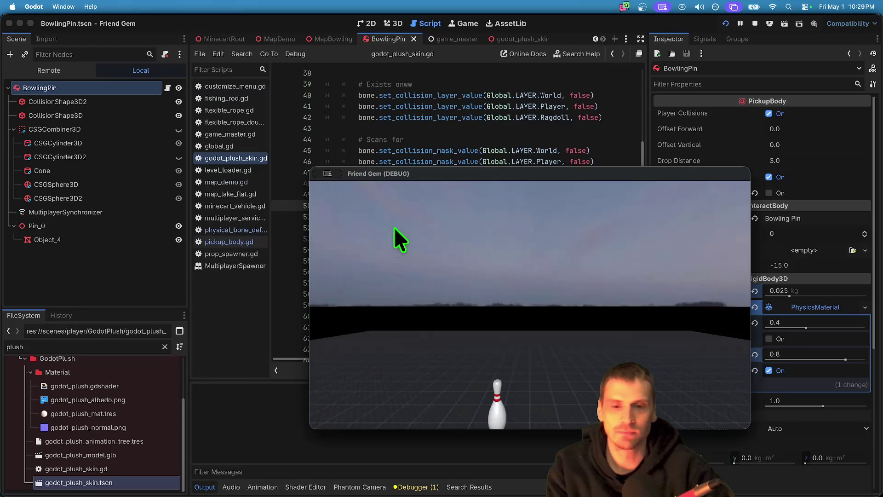
pyautogui.press('Escape')
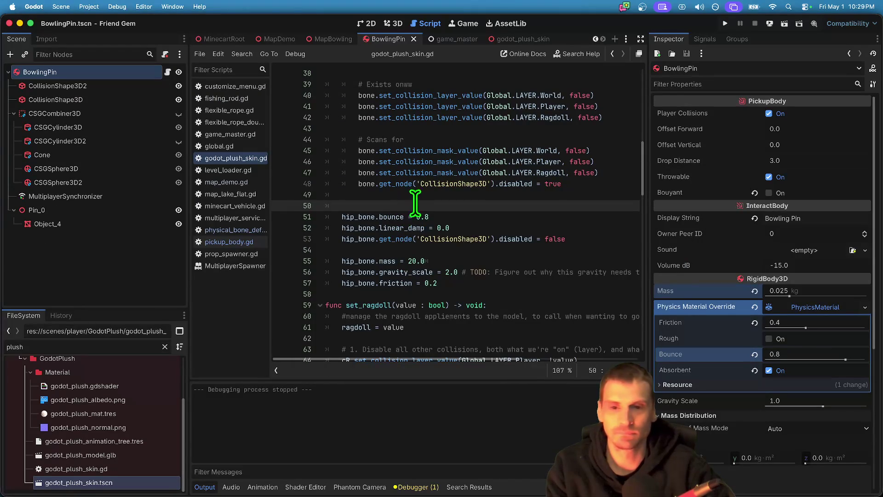
# - Delete blank line 50 in the plush skin script, rerun, and knock the pins over
pyautogui.press('super+shift+k')
pyautogui.press('super+b')
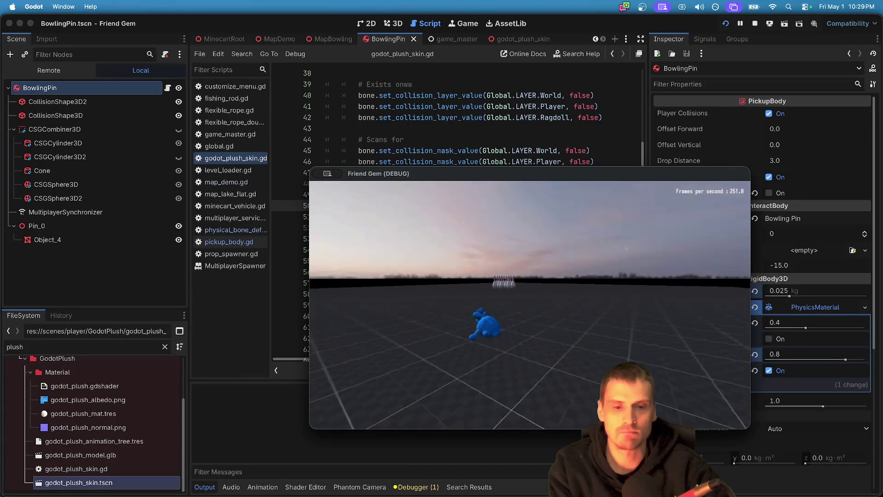
pyautogui.press('w')
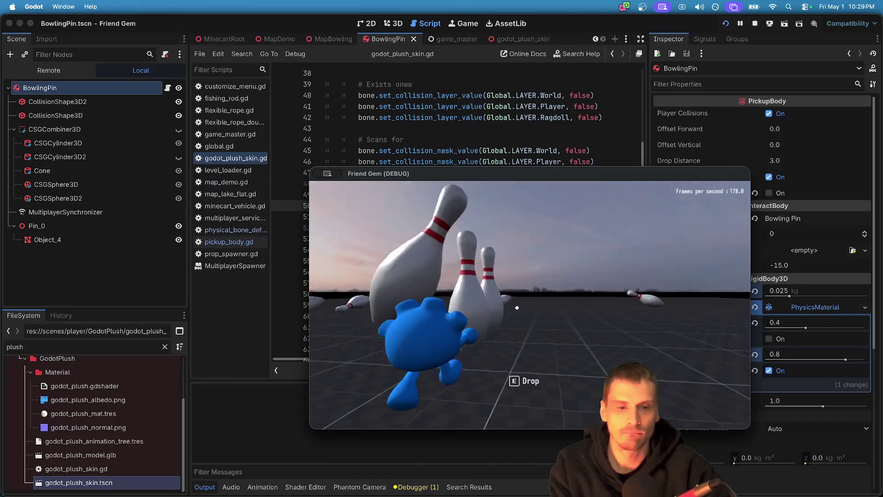
pyautogui.press('e')
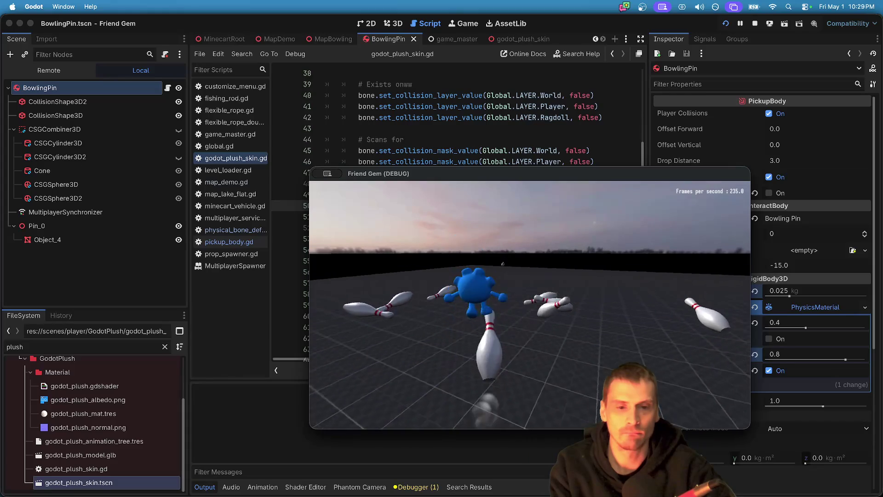
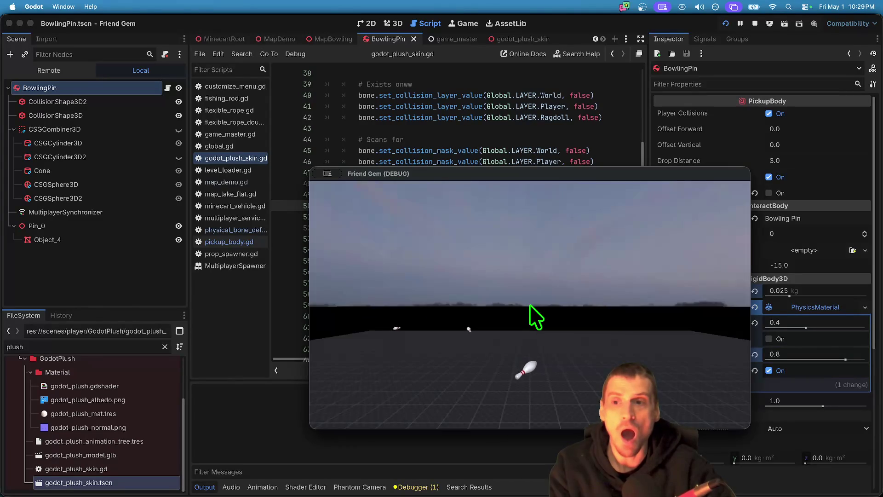
# - Stop the running play-test and open the pickup_body.gd script
pyautogui.press('super+q')
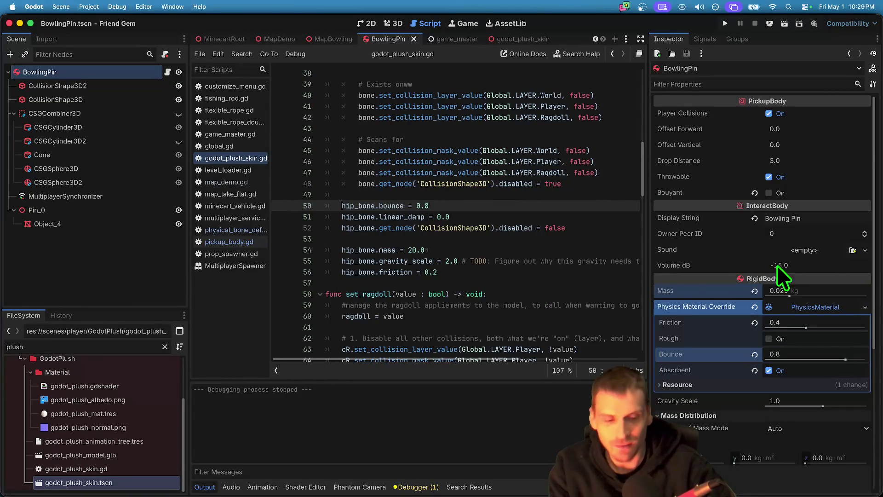
pyautogui.click(167, 73)
pyautogui.scroll(15, 486, 250)
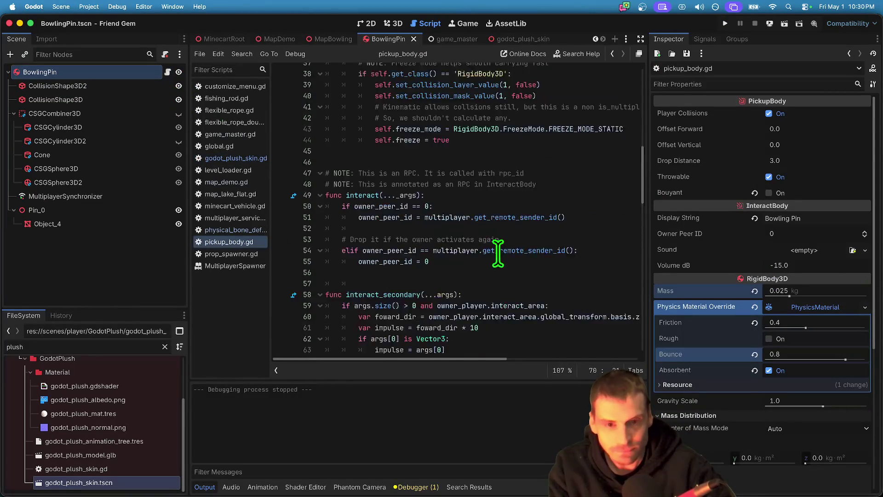
pyautogui.scroll(-3, 490, 261)
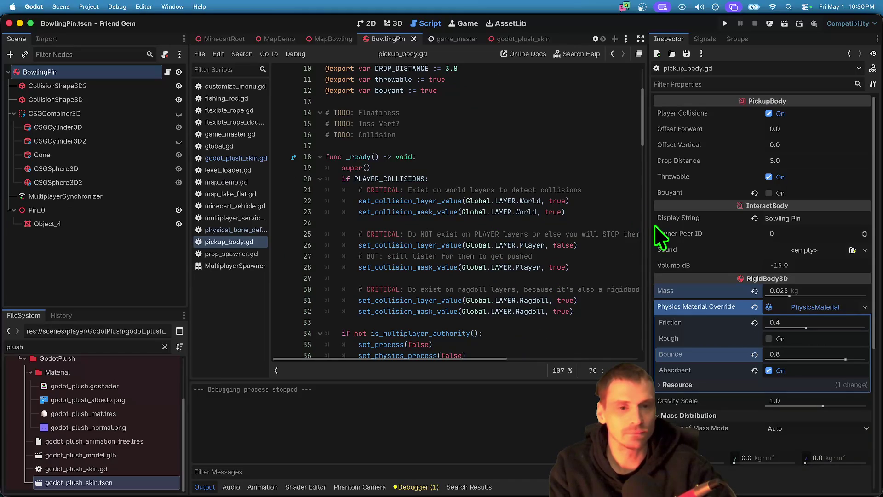
# - Set line 31's ragdoll collision layer value to false and launch a play-test
pyautogui.click(573, 300)
pyautogui.write('al')
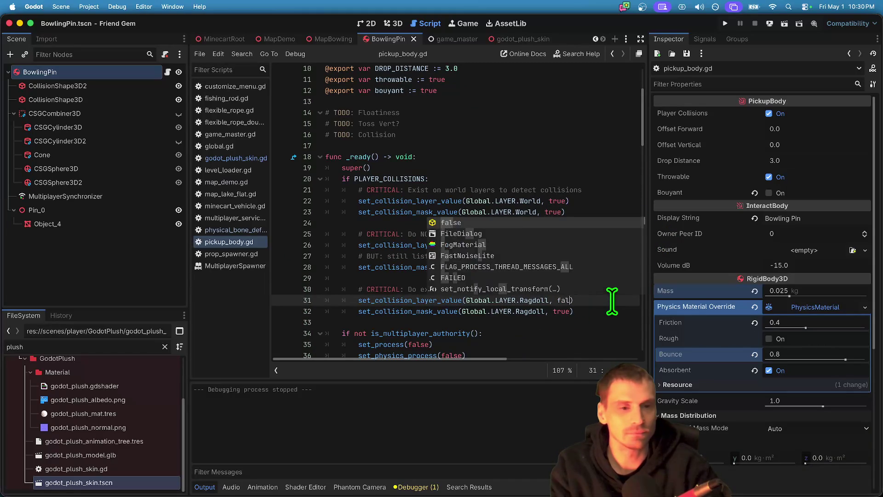
pyautogui.press('Return')
pyautogui.press('super+b')
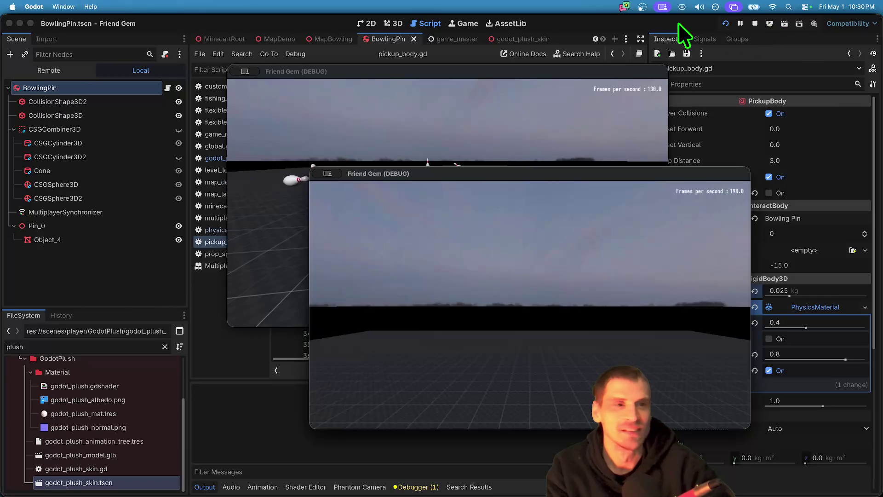
# - Stop the game and undo the false edit so line 31 is true again
pyautogui.click(678, 23)
pyautogui.click(753, 22)
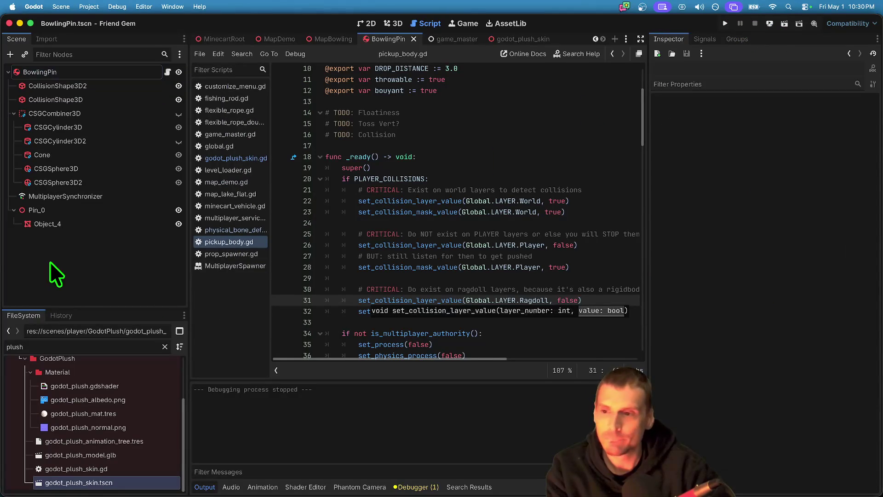
pyautogui.press('super+z')
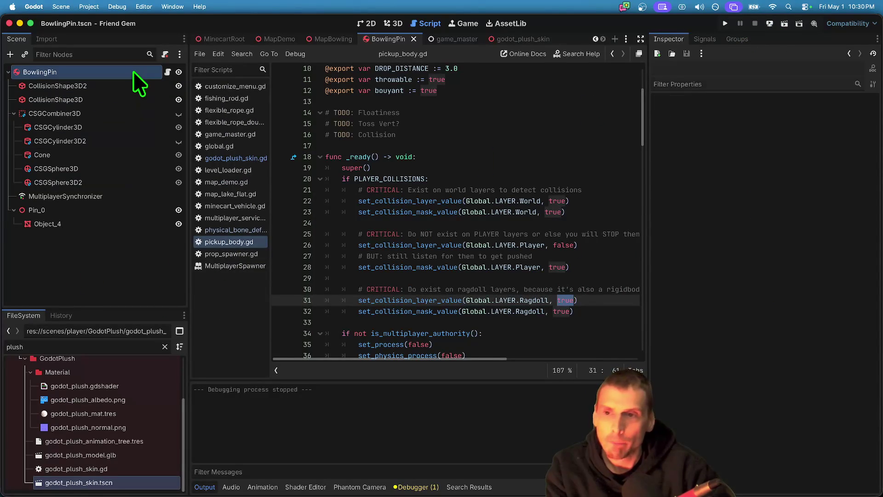
pyautogui.click(133, 72)
pyautogui.scroll(3, 415, 184)
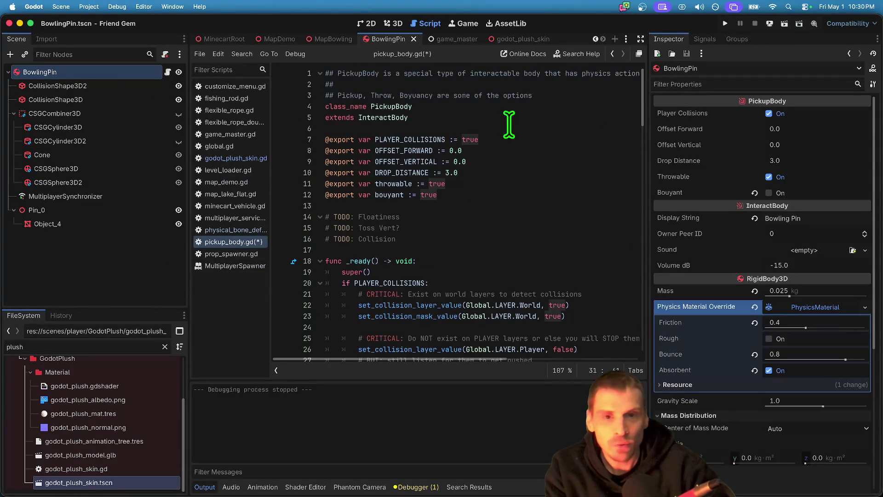
# - Duplicate the PLAYER_COLLISIONS export as a new RAGDOLL_COLLISIONS export variable
pyautogui.tripleClick(507, 139)
pyautogui.press('super+shift+d')
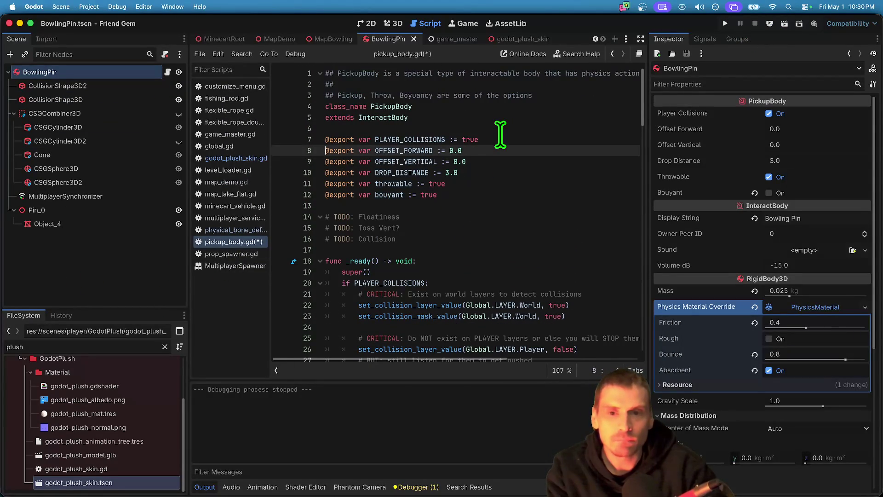
pyautogui.click(418, 155)
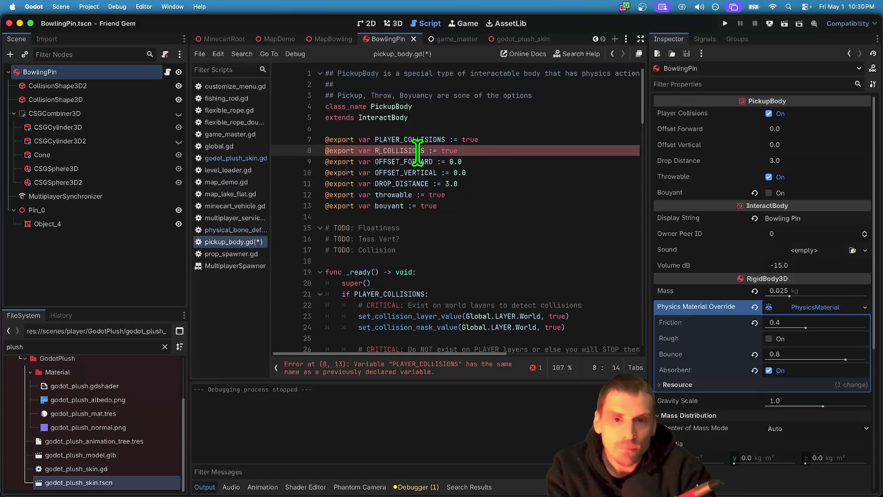
pyautogui.write('AGDOLL')
pyautogui.click(423, 154)
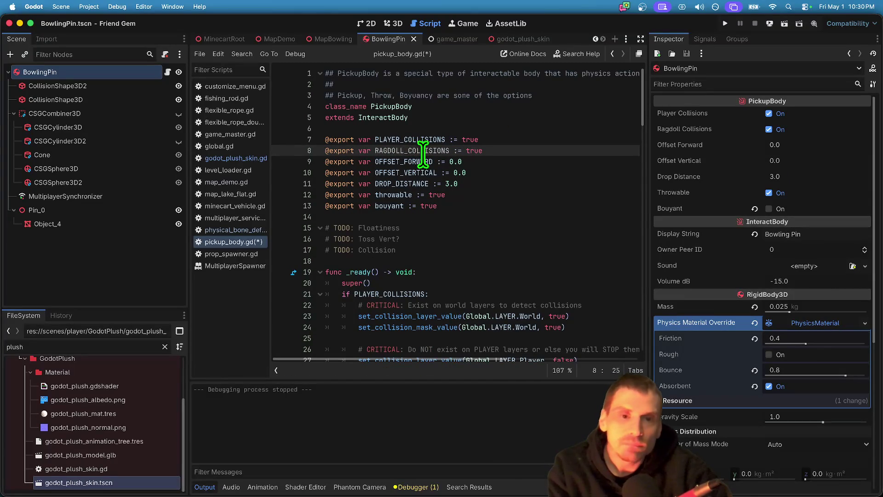
pyautogui.scroll(-5, 591, 243)
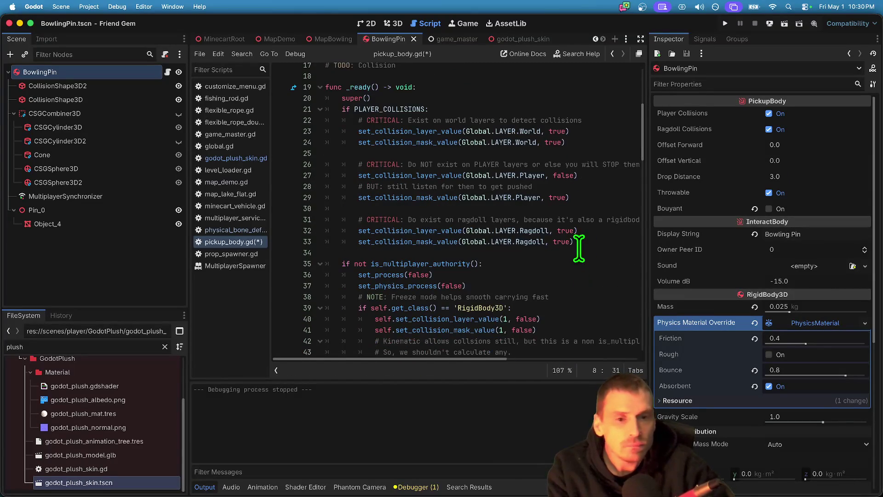
pyautogui.scroll(5, 550, 174)
pyautogui.scroll(-12, 559, 148)
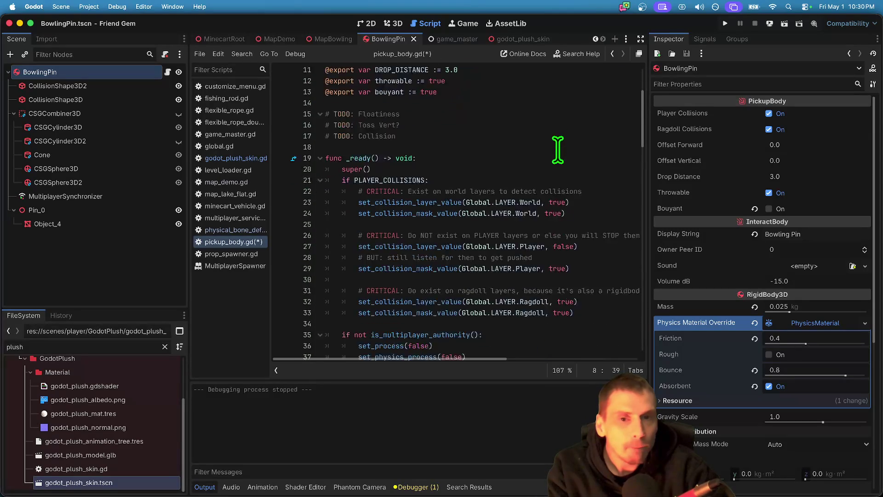
pyautogui.scroll(5, 562, 281)
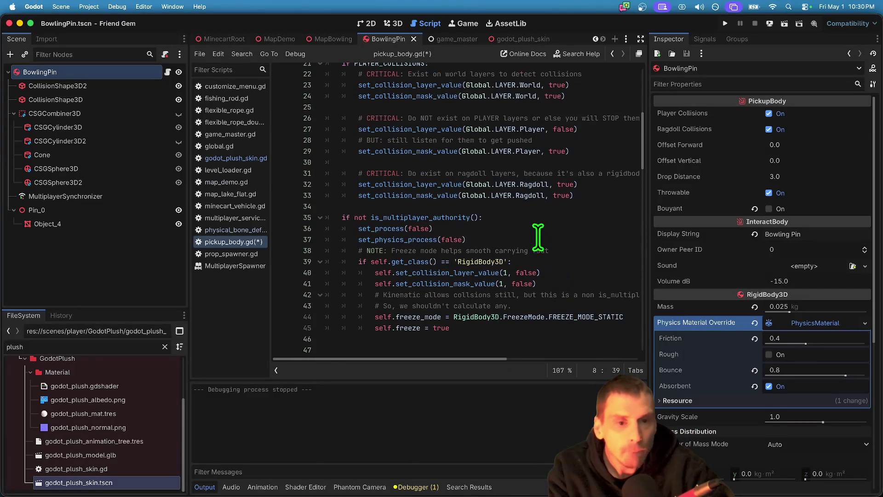
# - Replace the true value on line 32 with RAGDOLL_COLLISIONS
pyautogui.click(564, 193)
pyautogui.doubleClick(564, 194)
pyautogui.write('RAGDOLL_COLLISIONS')
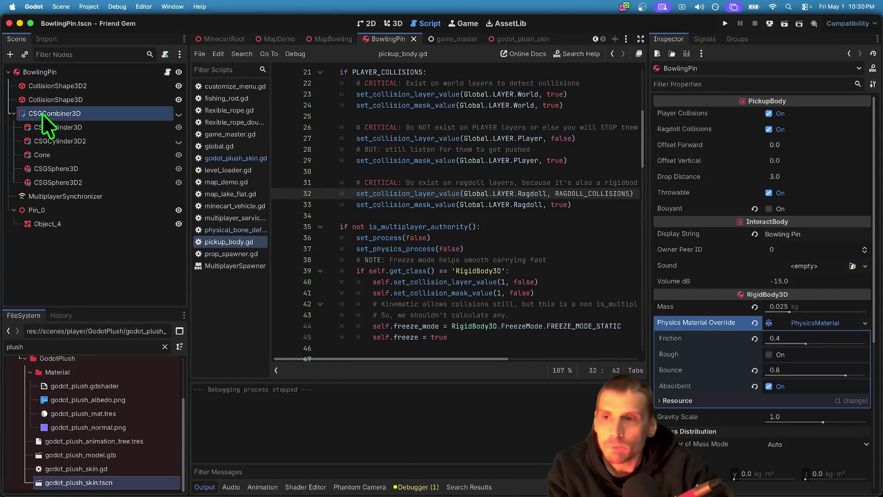
# - Uncheck Ragdoll Collisions on BowlingPin in the Inspector, then run and stop the game
pyautogui.click(811, 129)
pyautogui.click(499, 171)
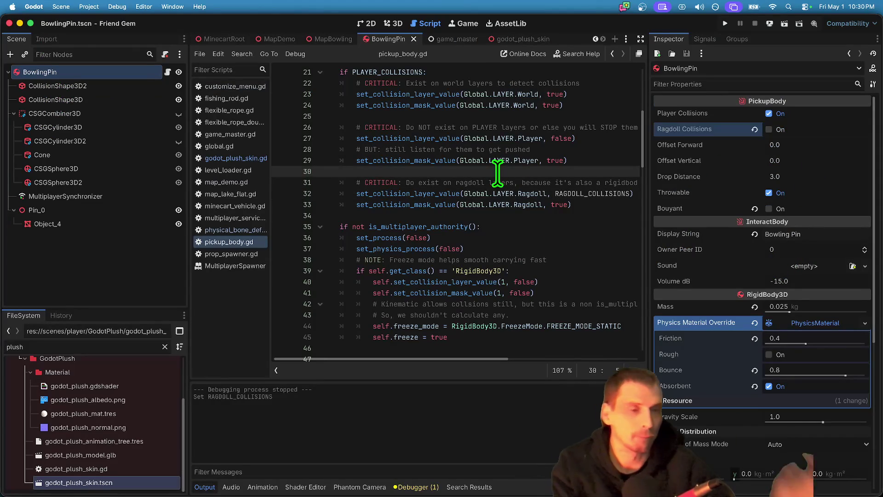
pyautogui.press('super+b')
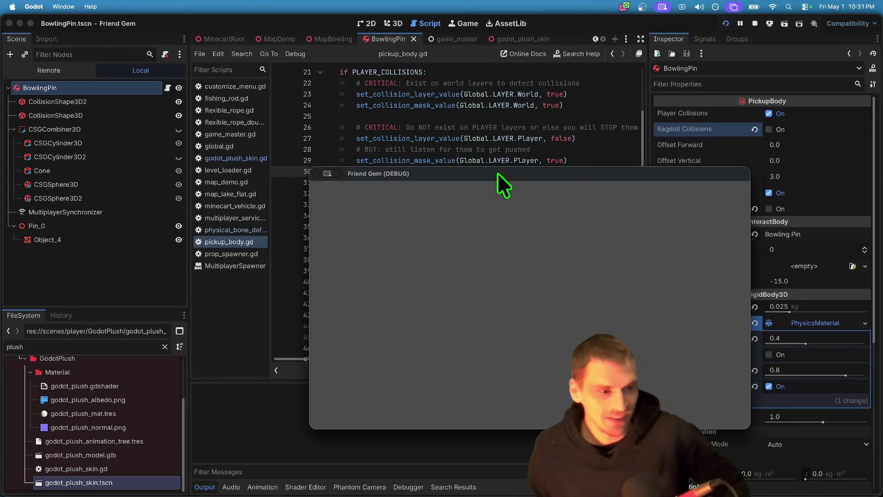
pyautogui.click(756, 22)
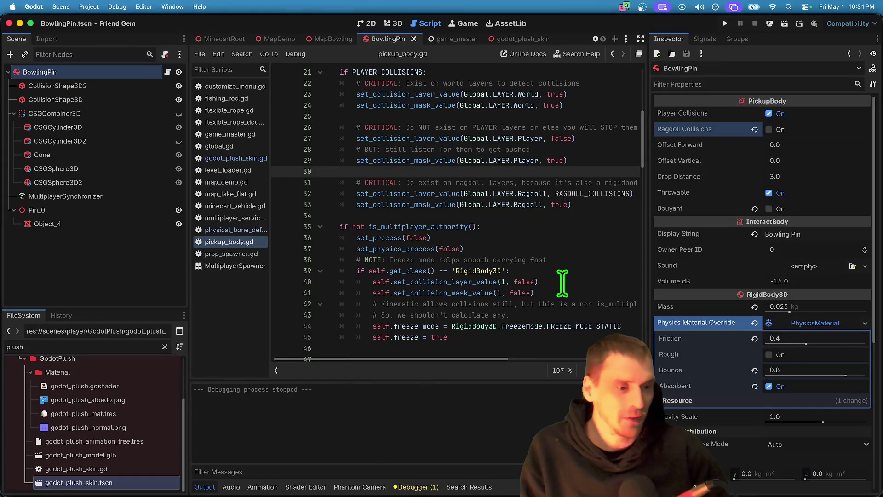
# - Play-test BowlingPin at 5.0 kg mass, then change its Mass to 40 kg
pyautogui.click(828, 308)
pyautogui.write('1')
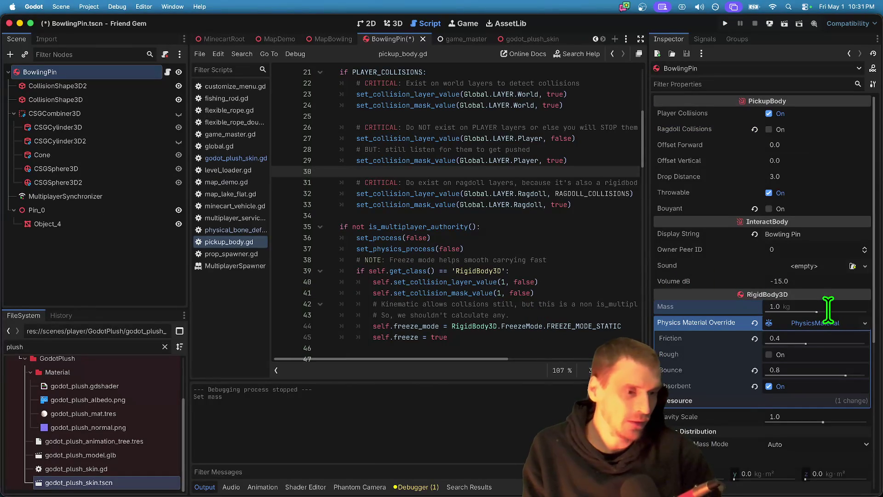
pyautogui.press('super+b')
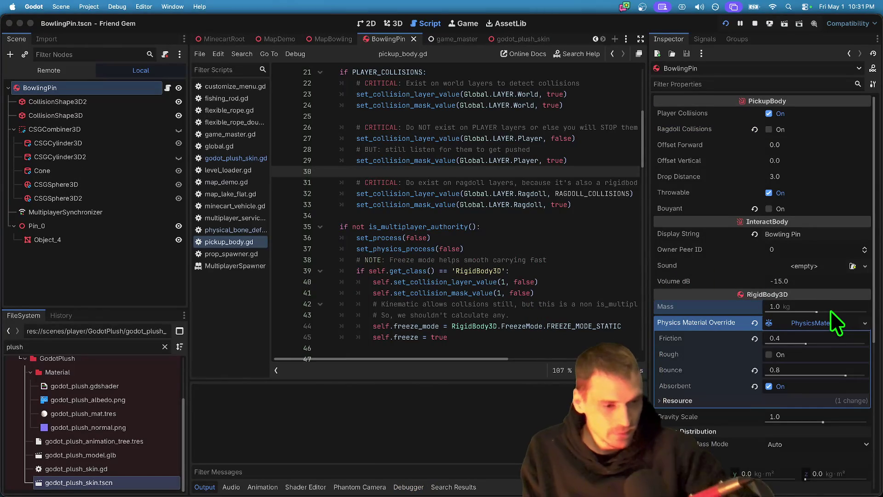
pyautogui.click(778, 303)
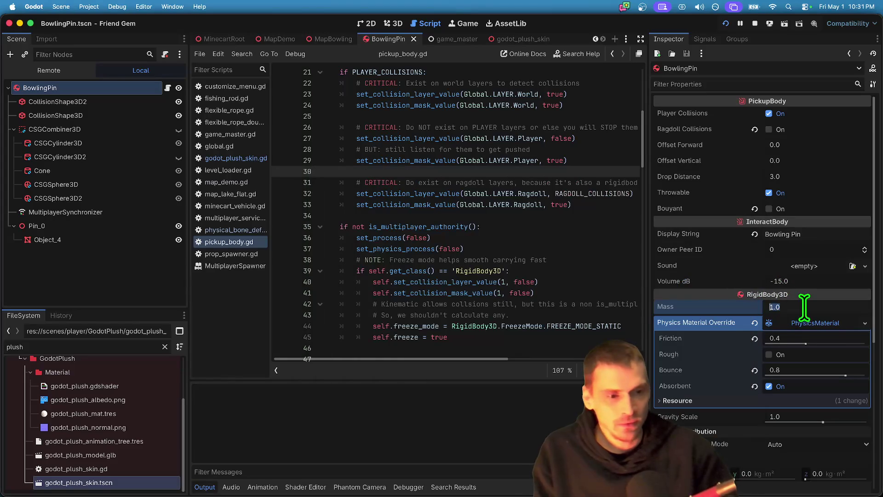
pyautogui.press('super+b')
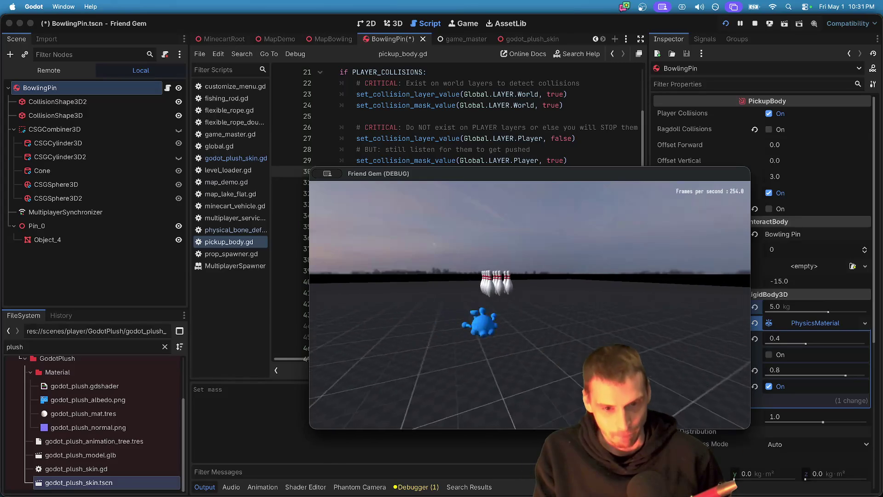
pyautogui.press('super+Tab')
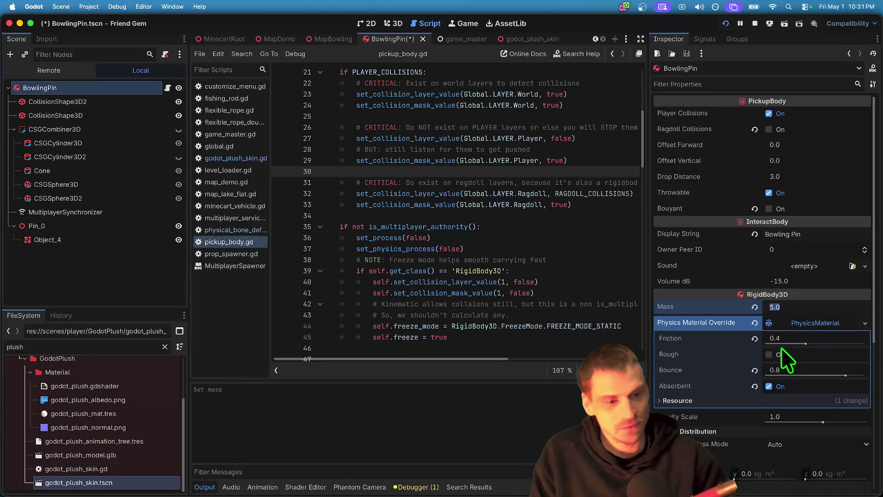
pyautogui.write('40')
pyautogui.press('Return')
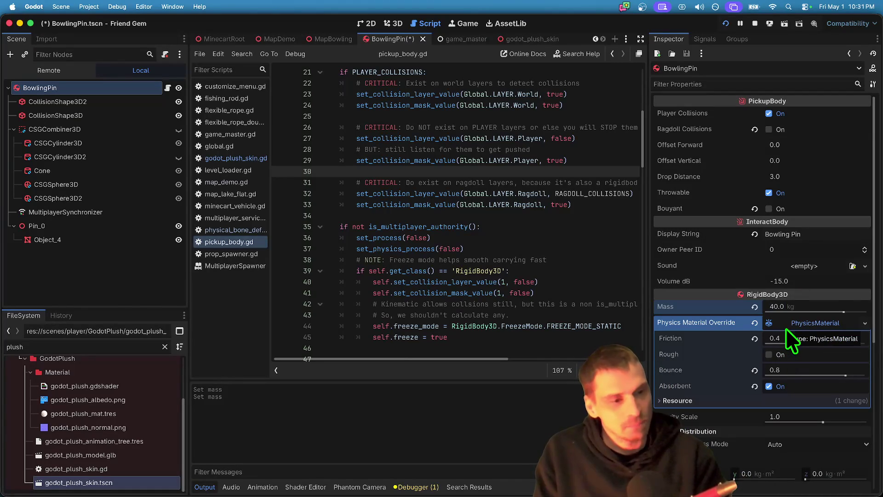
# - Save the scene and play-test ragdolling into and picking up the 40 kg pins
pyautogui.press('cmd+s')
pyautogui.press('super+b')
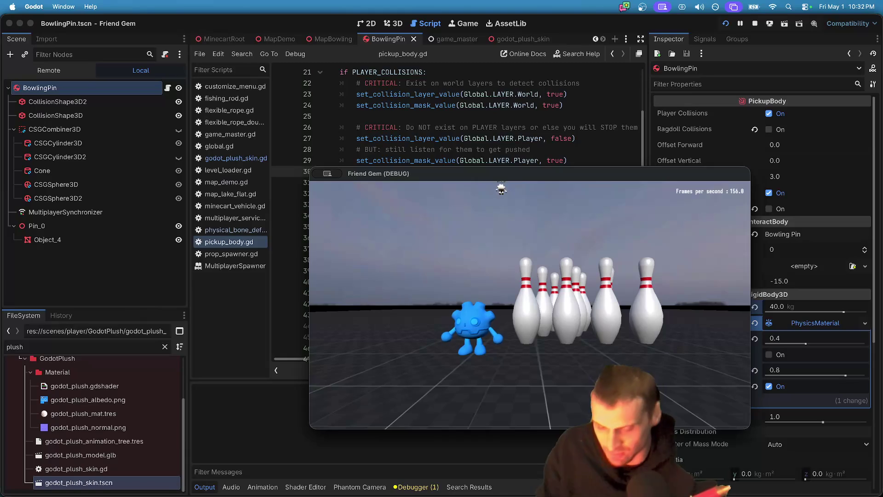
pyautogui.press('r')
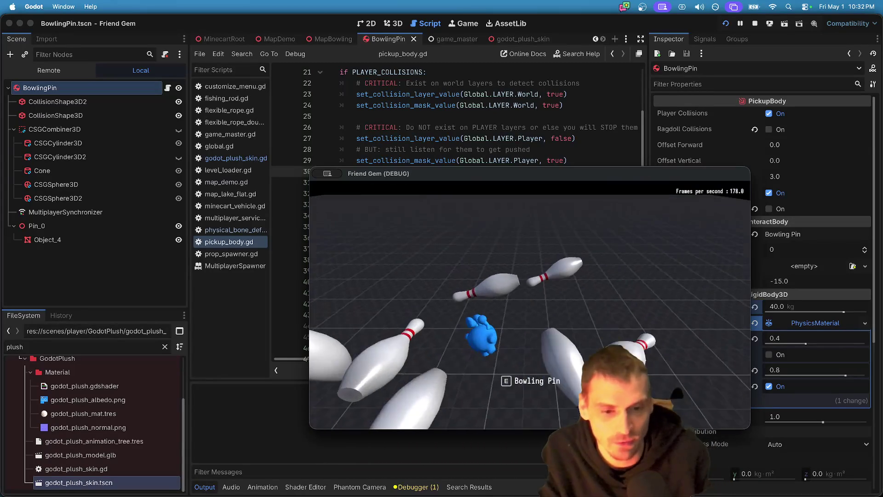
pyautogui.press('e')
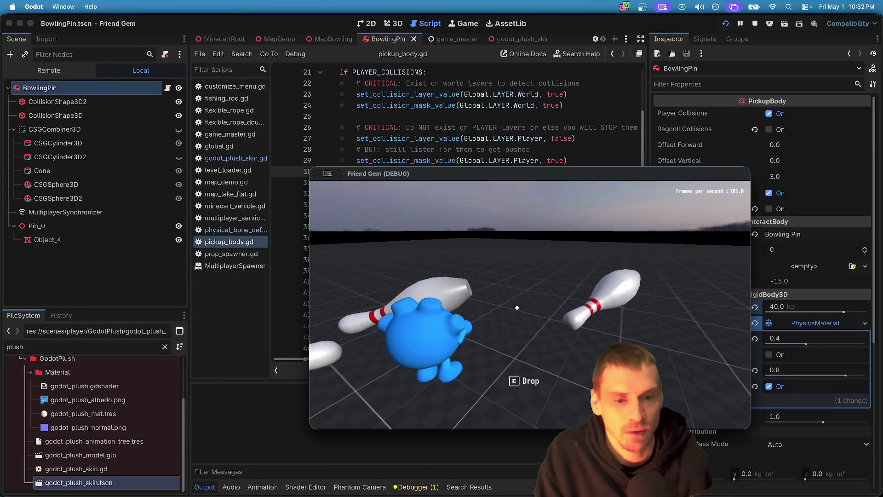
pyautogui.click(755, 24)
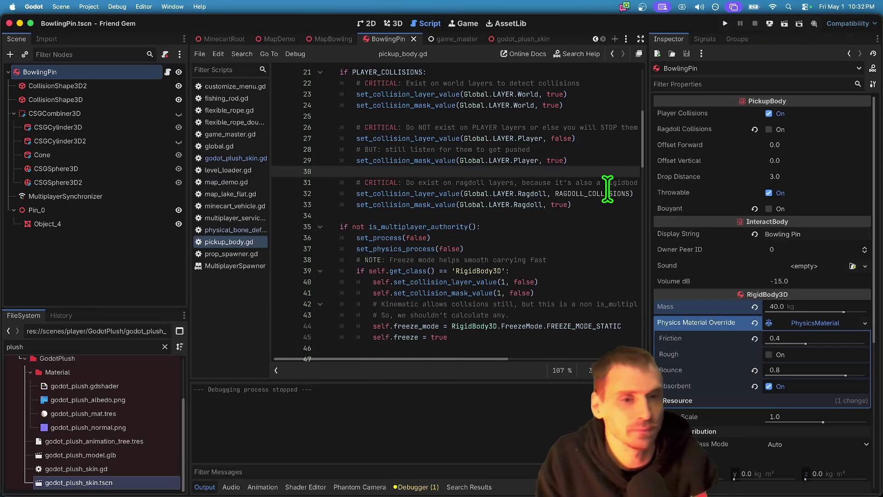
# - Stop the play-test and switch Ragdoll Collisions back on for BowlingPin
pyautogui.click(604, 227)
pyautogui.scroll(1, 604, 225)
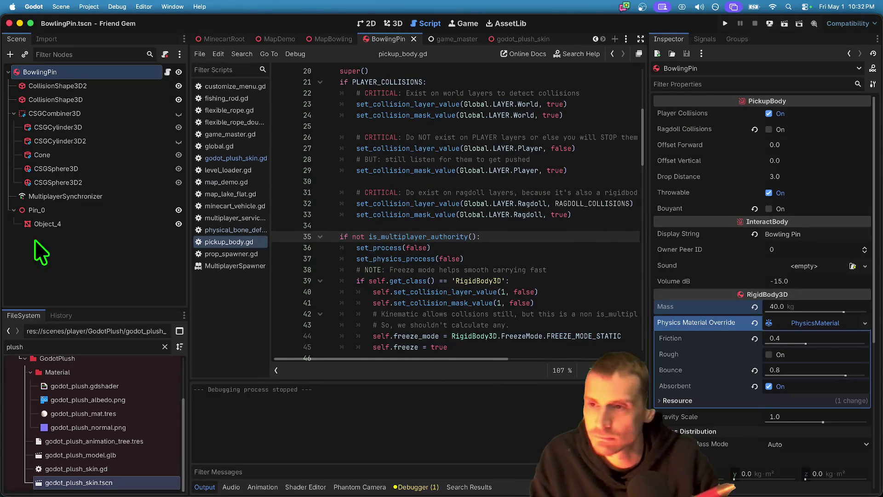
pyautogui.click(60, 87)
pyautogui.click(67, 75)
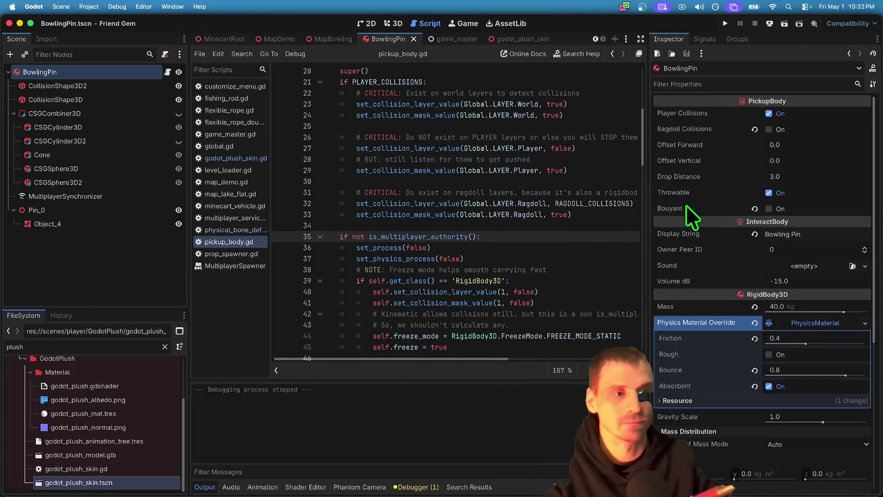
pyautogui.click(814, 123)
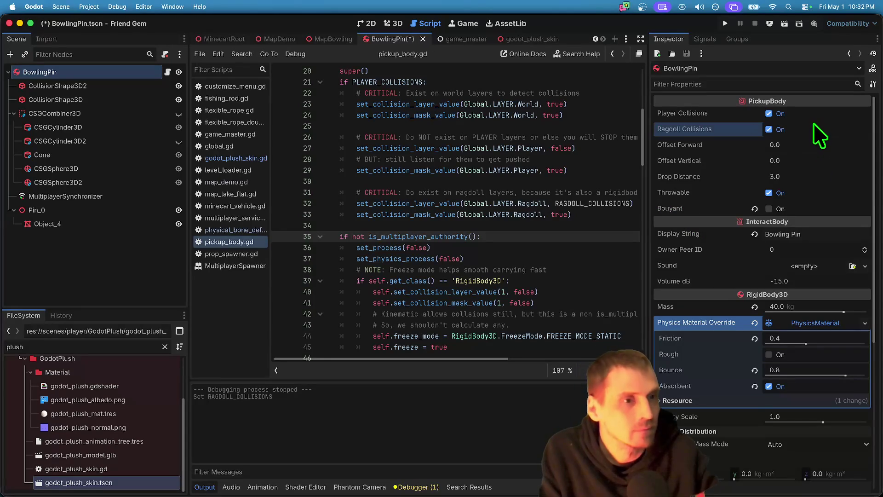
# - Lower the pin's Mass to 0.015 kg, save the scene, and start a play-test
pyautogui.click(780, 308)
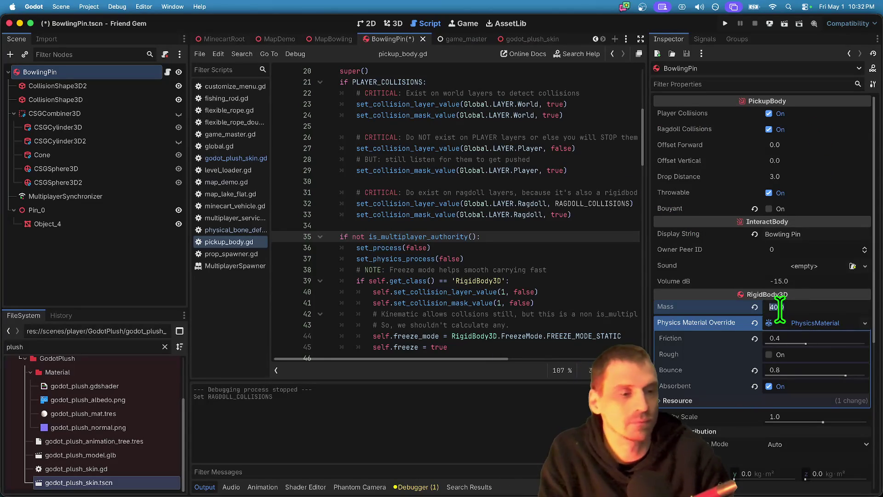
pyautogui.write('0.02')
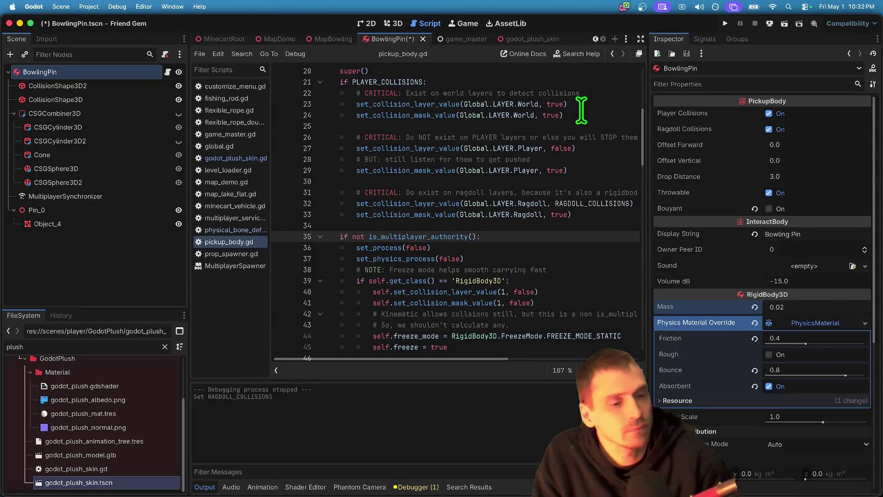
pyautogui.hotkey('ctrl', 's')
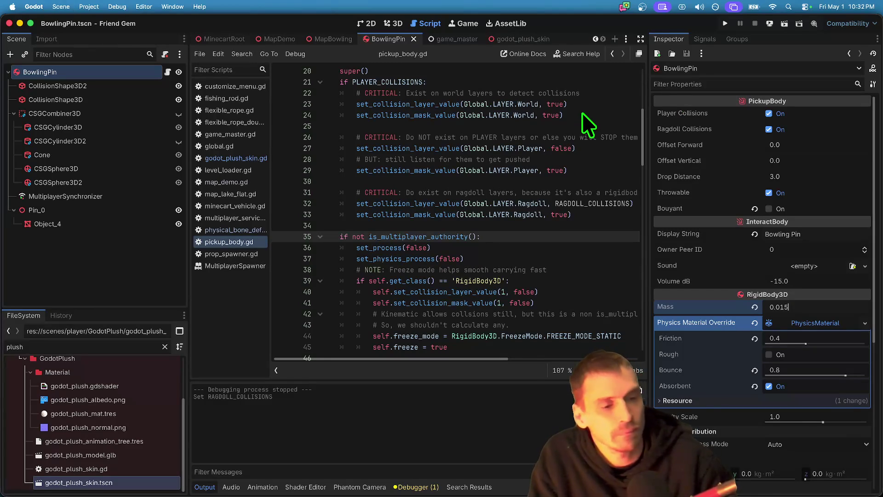
pyautogui.press('super+b')
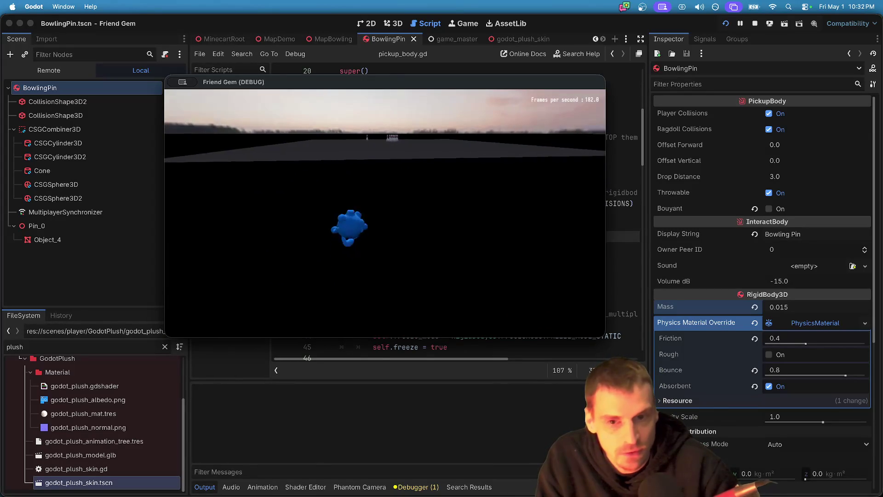
# - Drive the character into the 0.015 kg pins, then quit the play-test
pyautogui.press('w')
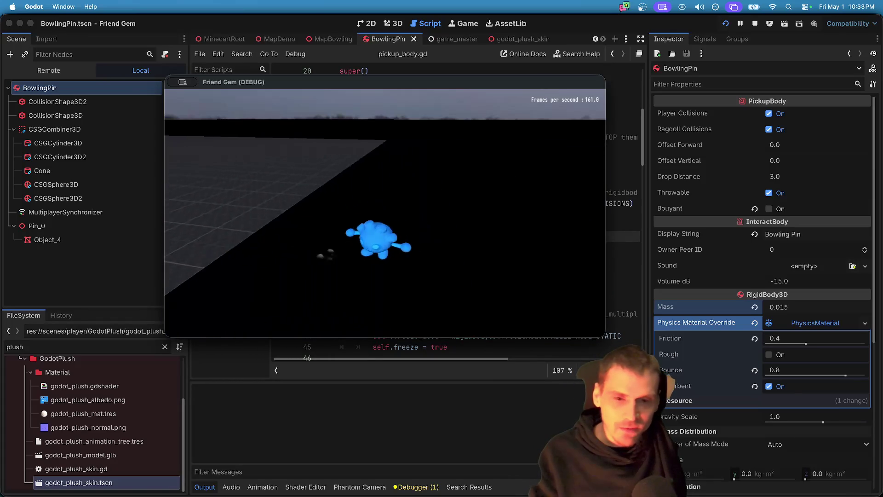
pyautogui.press('super+q')
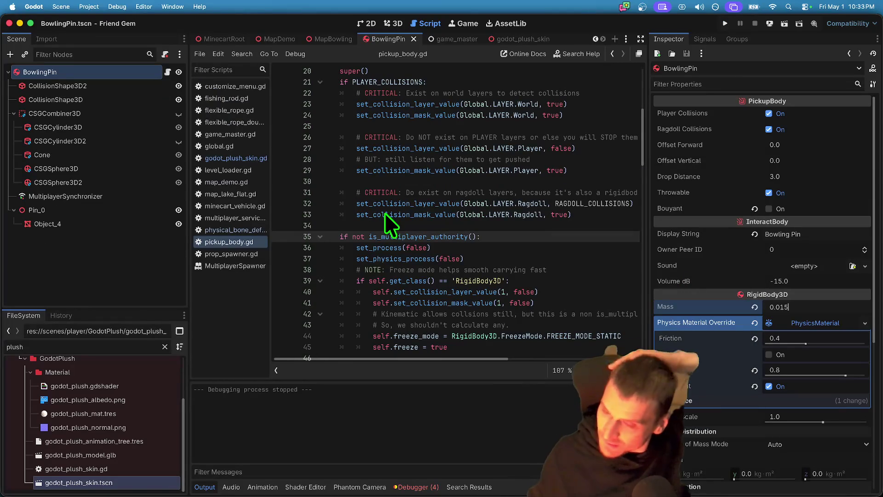
# - Add the to-do 'Figure out how to slow players down when blasting through the bowling pins'
pyautogui.press('super+Tab')
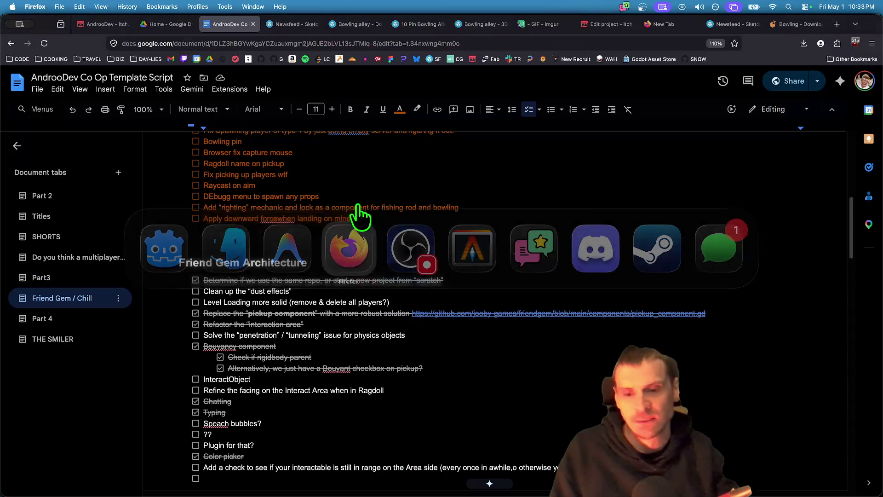
pyautogui.scroll(-1, 384, 309)
pyautogui.press('super+Tab')
pyautogui.press('super+Tab')
pyautogui.press('super+Tab')
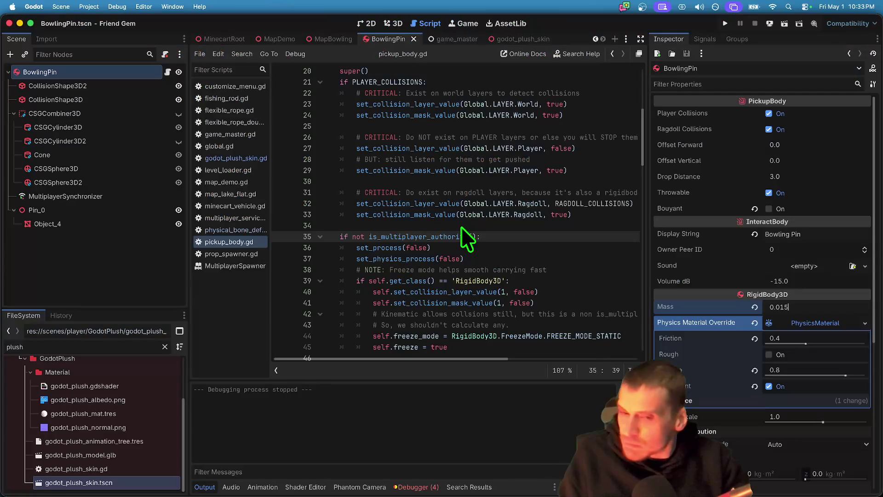
pyautogui.press('super+Tab')
pyautogui.press('Return')
pyautogui.write('Fi')
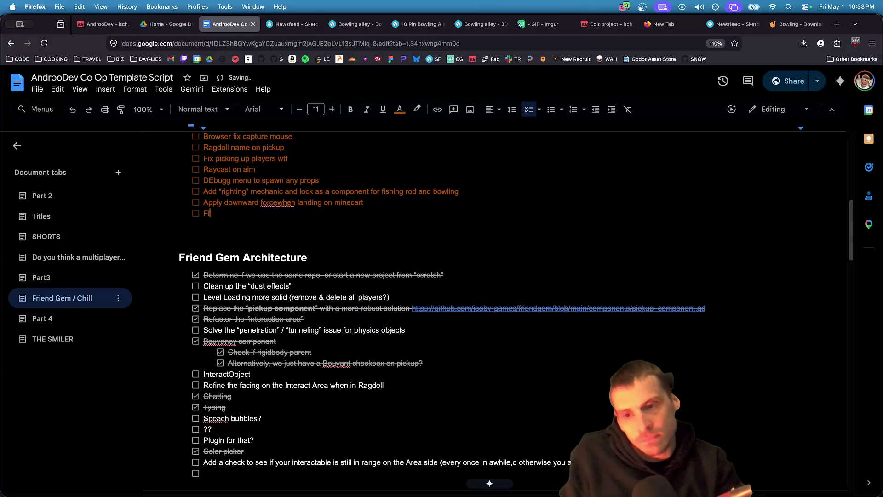
pyautogui.press('super+t')
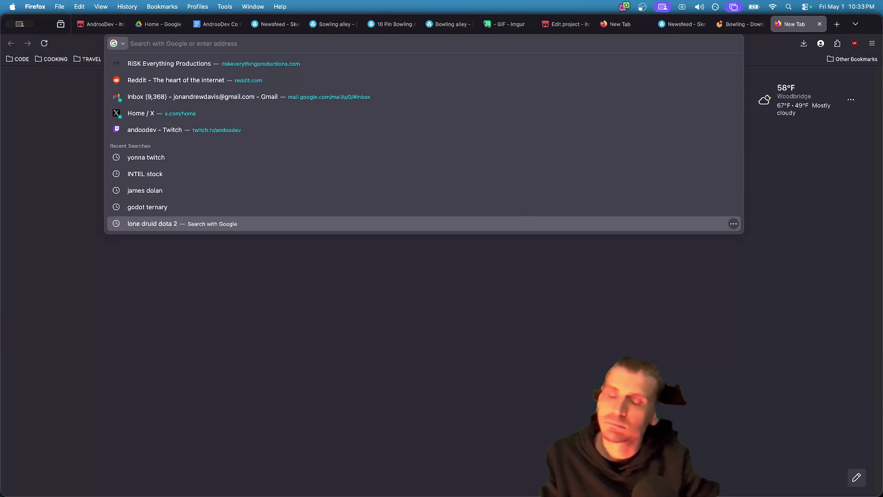
pyautogui.press('super+Tab')
pyautogui.press('super+Tab')
pyautogui.hotkey('ctrl', 'Tab')
pyautogui.hotkey('ctrl', 'Tab')
pyautogui.hotkey('ctrl', 'Tab')
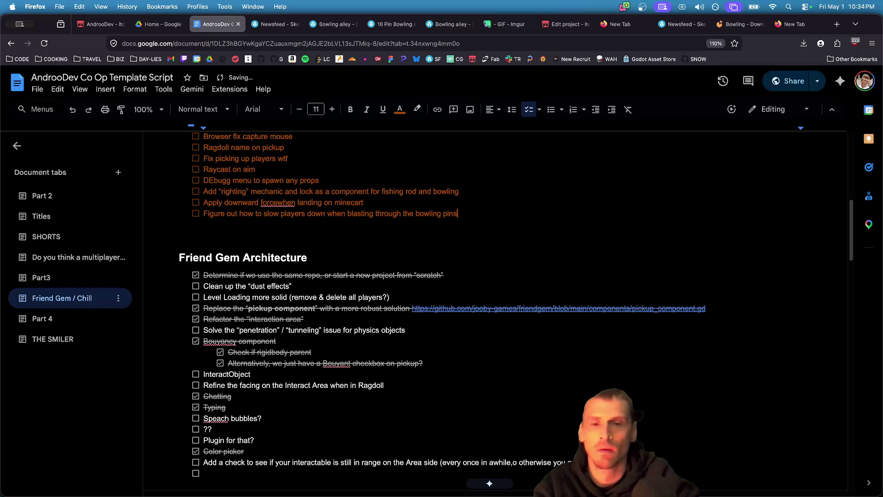
pyautogui.press('super+Tab')
pyautogui.press('super+Tab')
pyautogui.press('super+Tab')
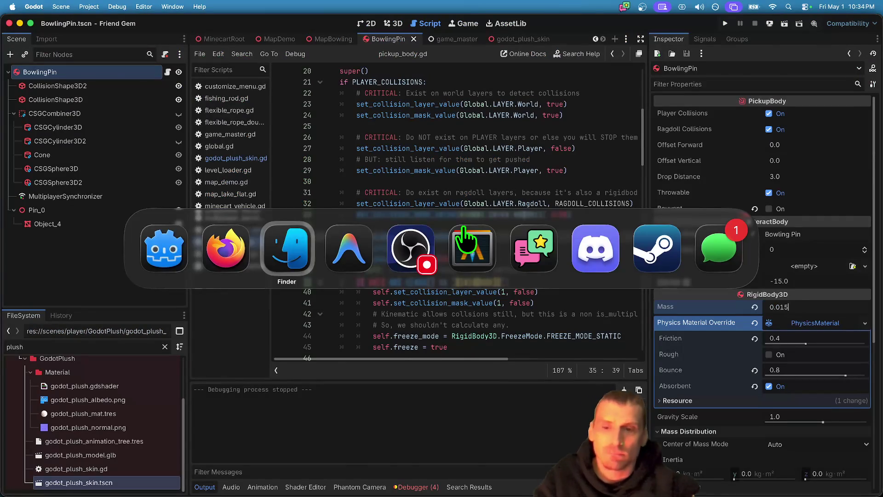
pyautogui.press('super+shift+Tab')
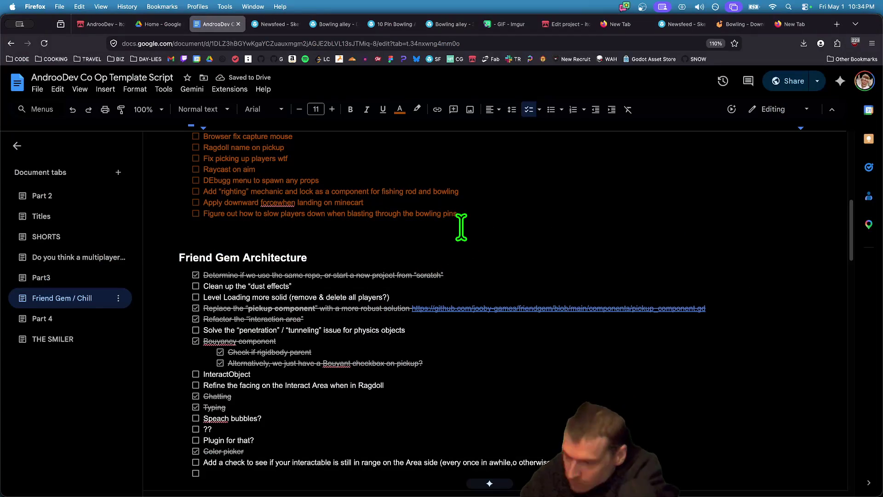